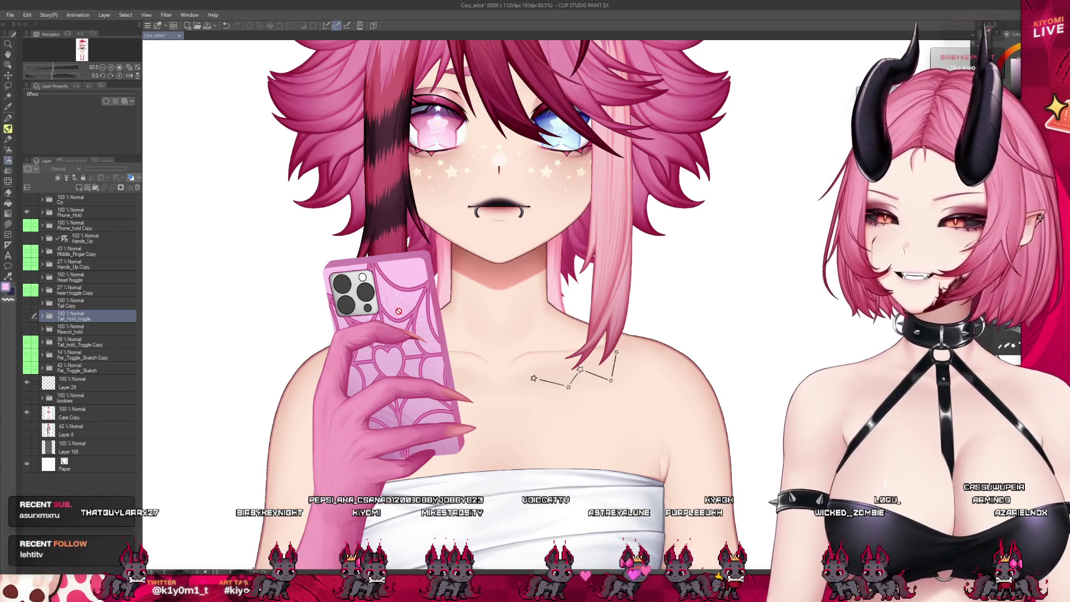
Expand the Phone_Hold layer group and select Layer 28 inside it
scroll(401, 328, "up", 3)
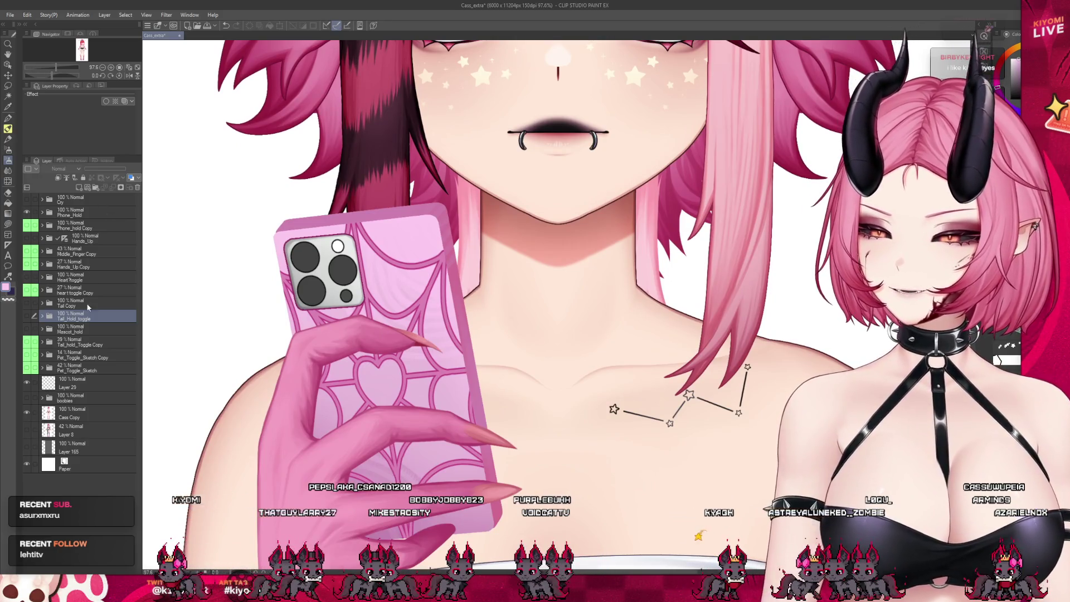
left_click(46, 213)
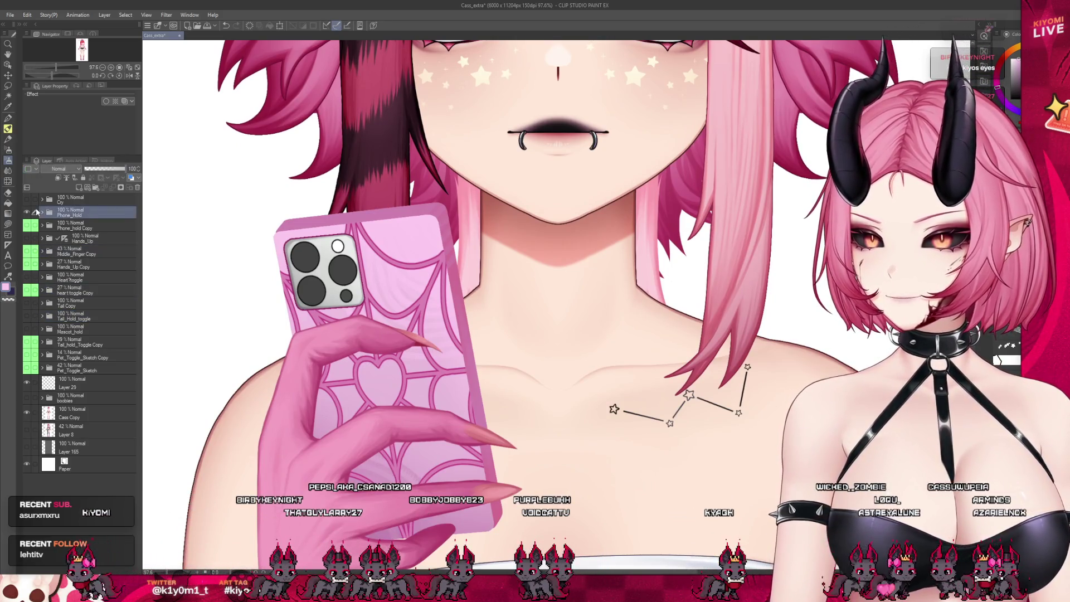
left_click(41, 213)
left_click(84, 244)
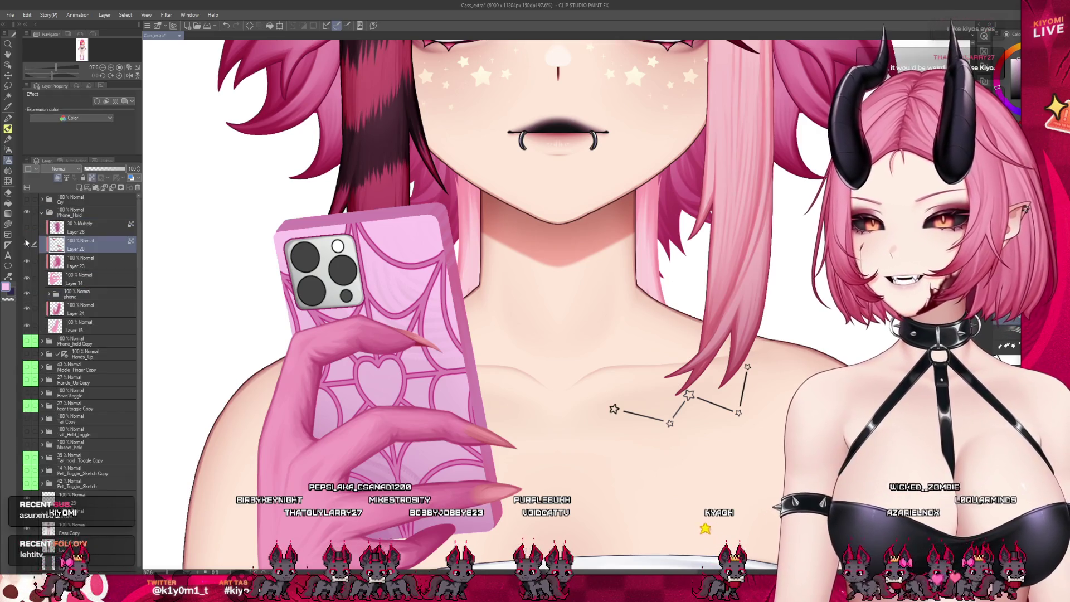
Expand the phone folder and check Layer 21, Layer 19 and the 56% Multiply Layer 35
left_click(49, 294)
left_click(92, 362)
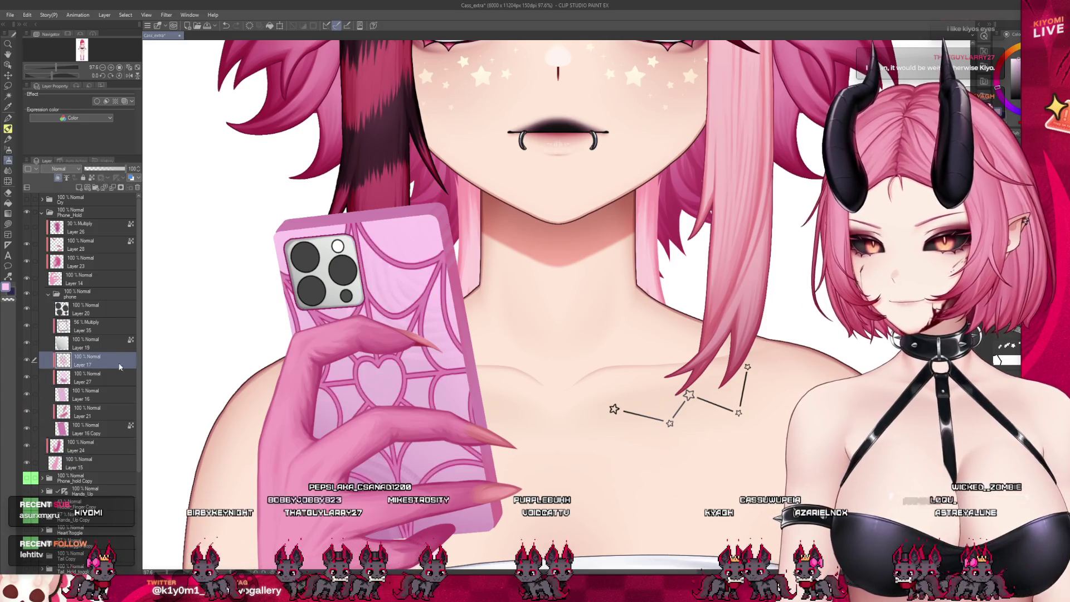
left_click(82, 394)
left_click(84, 412)
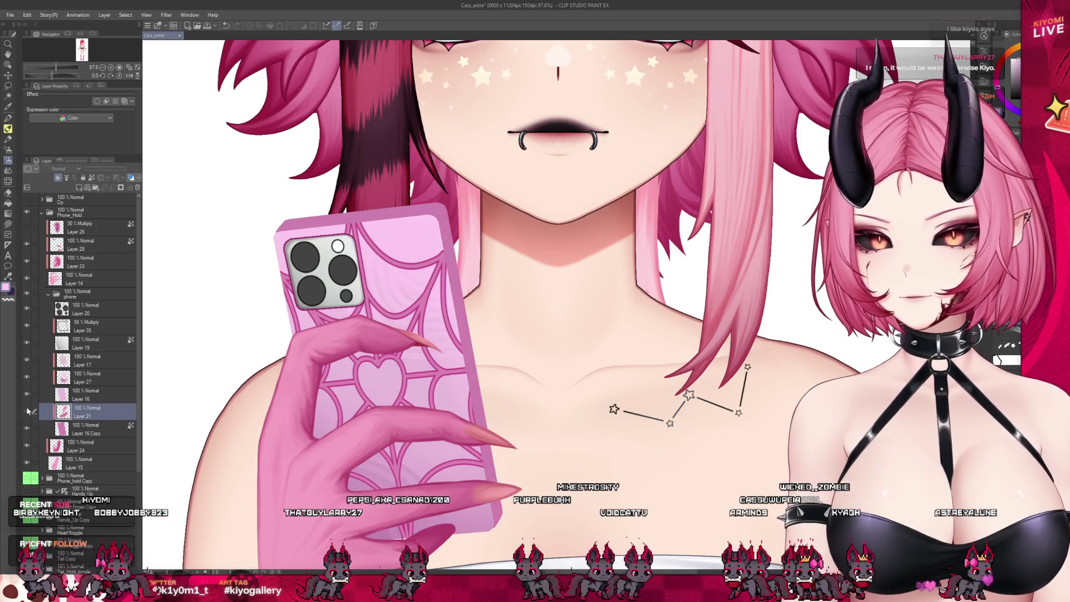
left_click(86, 346)
left_click(84, 328)
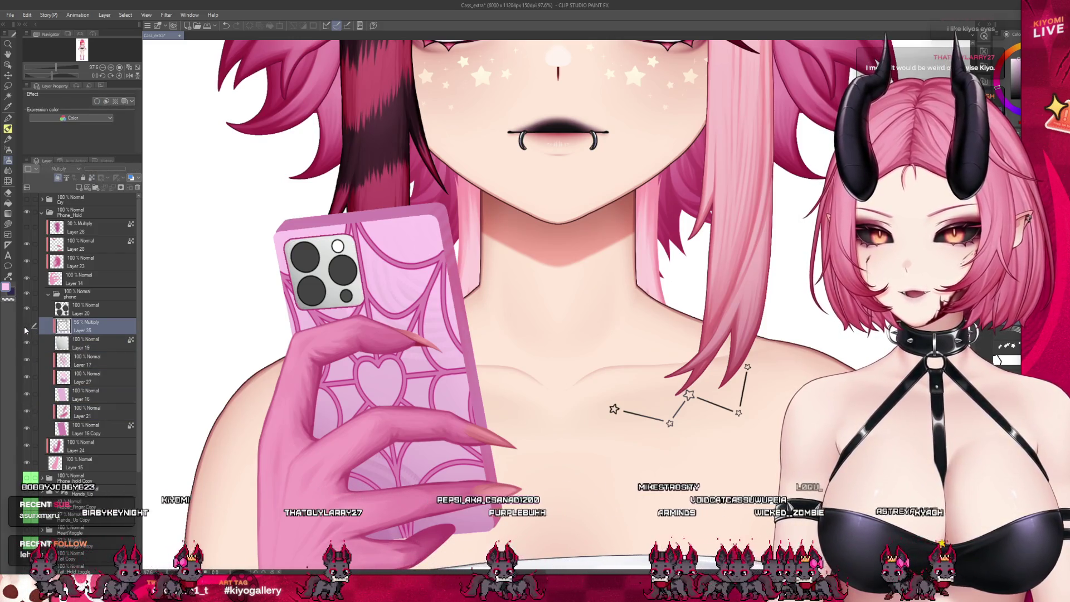
scroll(260, 242, "up", 1)
Zoom in on the phone and add a new raster layer above Layer 20
left_click(84, 309)
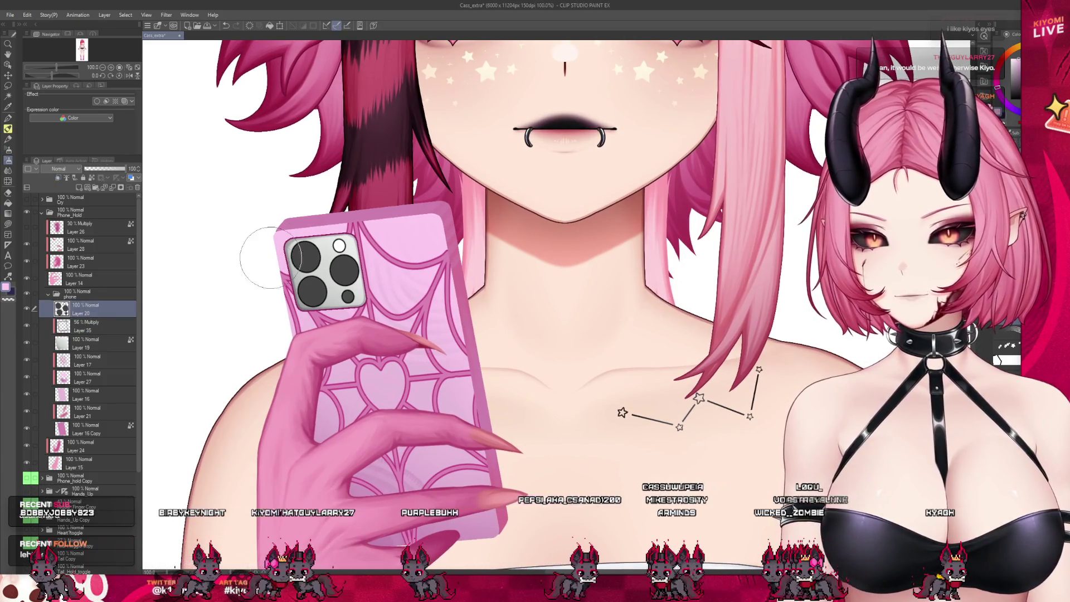
key("ctrl+plus")
left_click(79, 188)
scroll(438, 233, "up", 2)
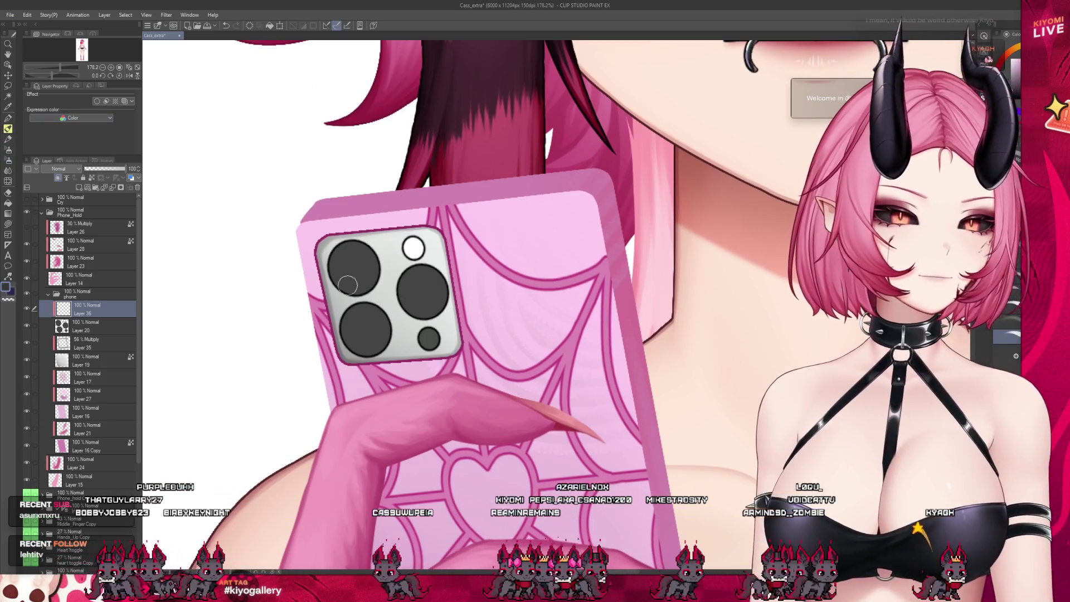
Darken the top-left and lower-left camera lenses, undoing the upper-right lens stroke
left_click_drag(347, 286, 349, 257)
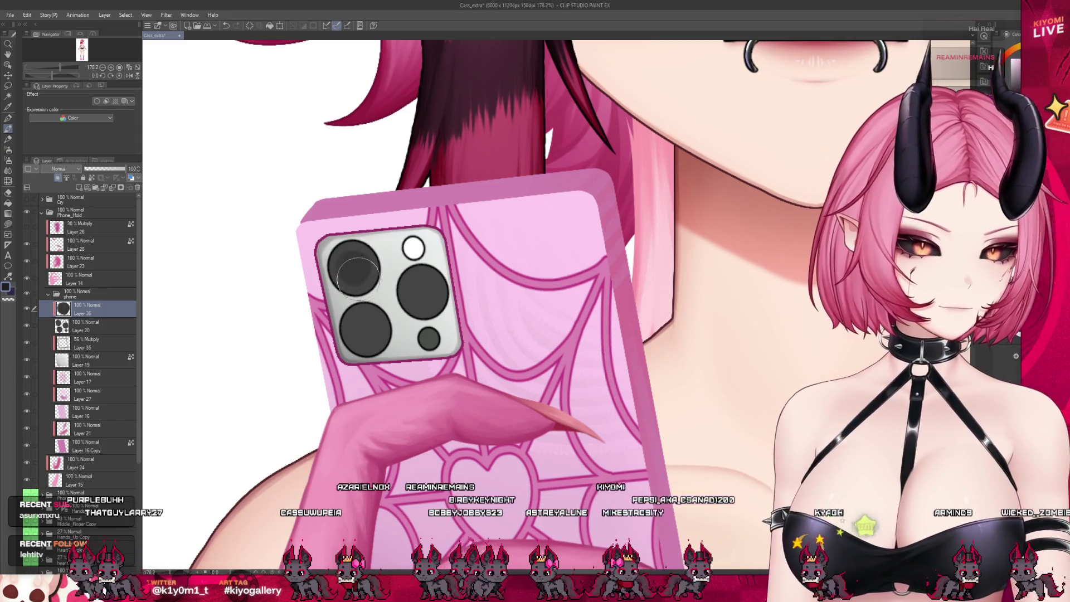
left_click_drag(348, 267, 360, 276)
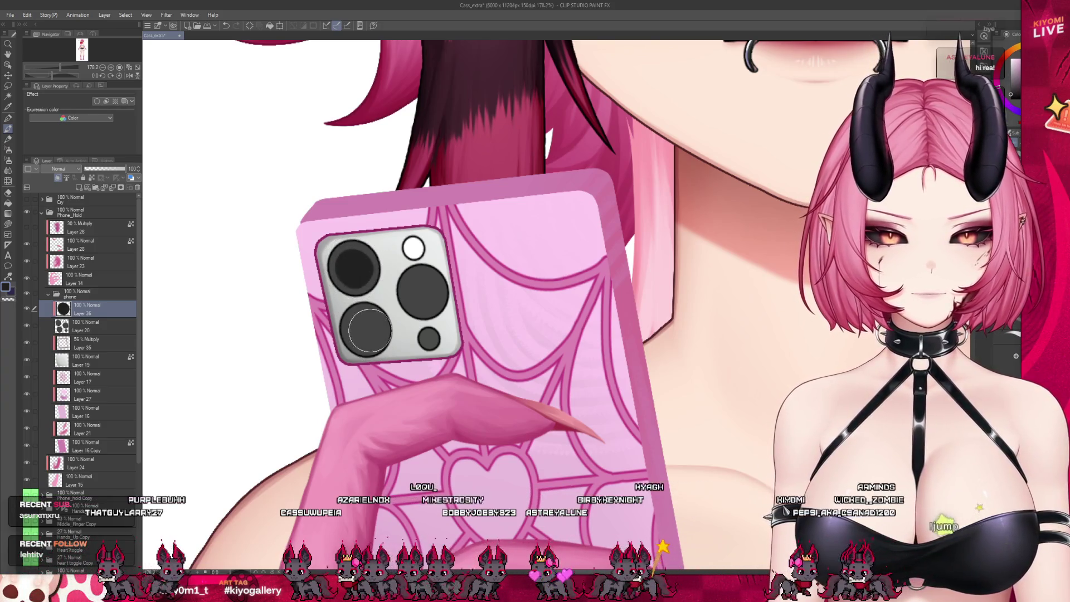
mouse_move(370, 331)
left_mouse_down()
mouse_move(361, 336)
mouse_move(369, 322)
left_mouse_up()
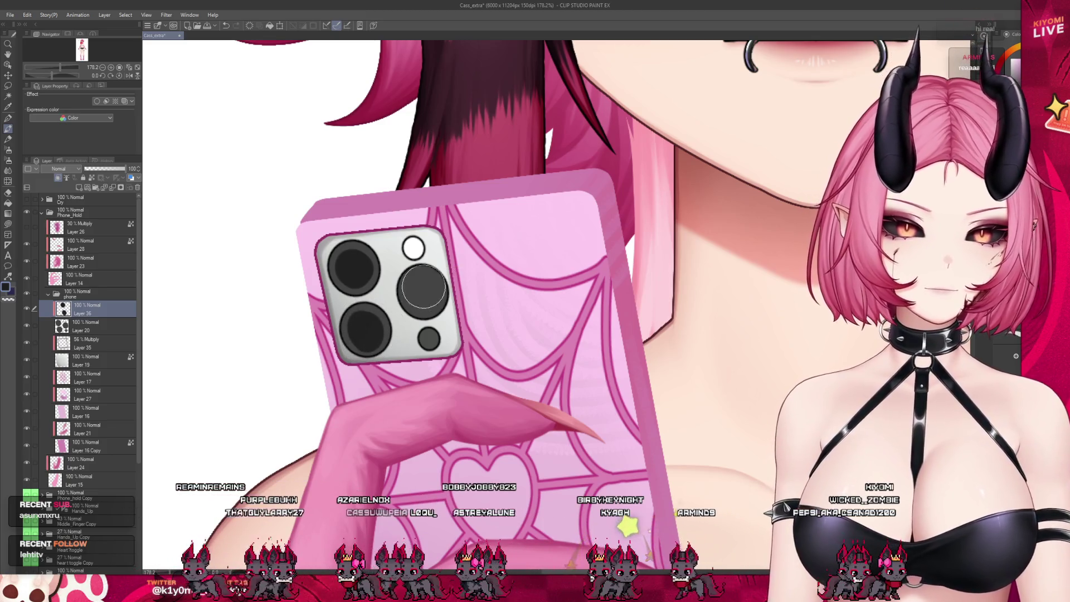
left_click_drag(424, 287, 427, 278)
key("ctrl+z")
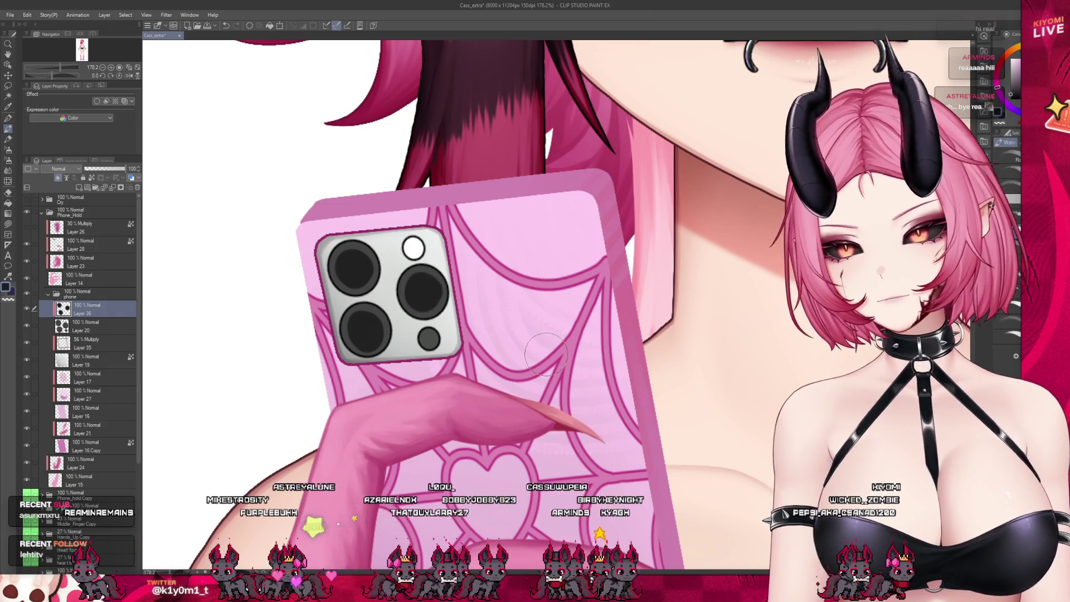
scroll(546, 354, "down", 3)
scroll(390, 346, "up", 1)
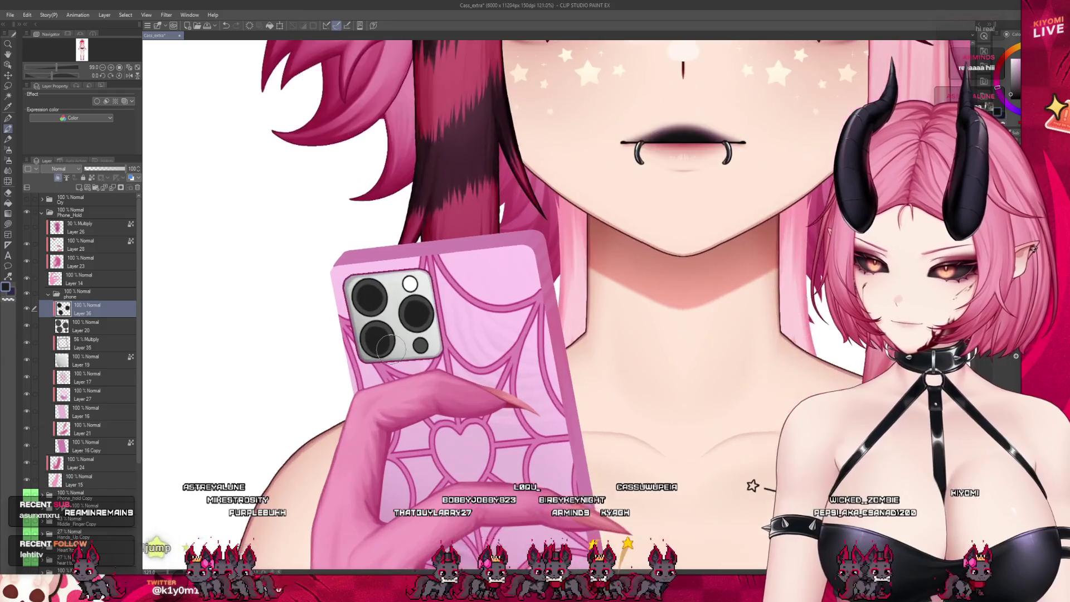
scroll(390, 347, "up", 2)
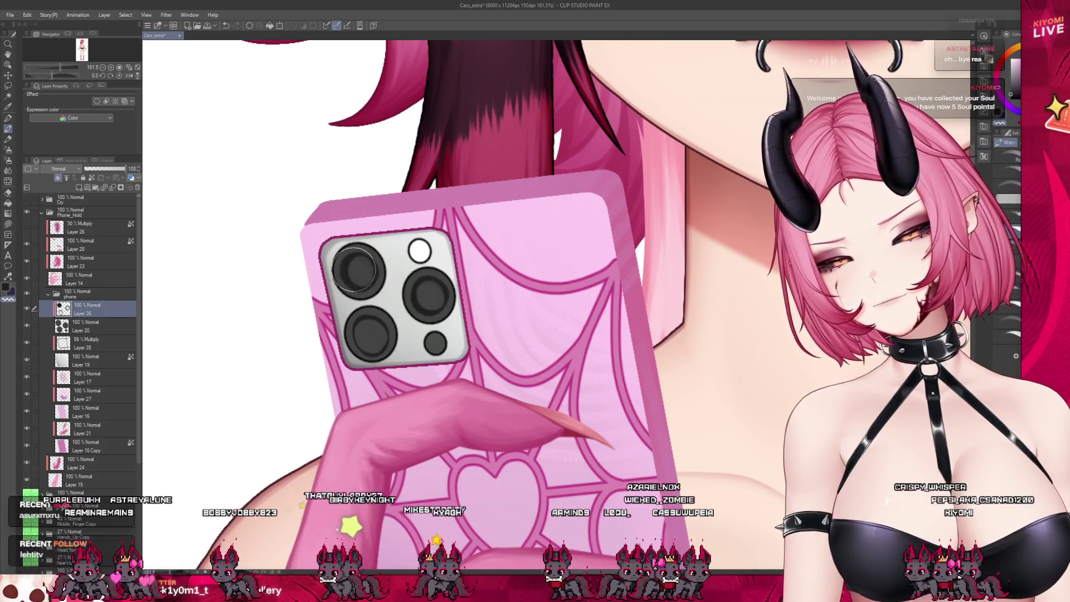
scroll(443, 318, "down", 3)
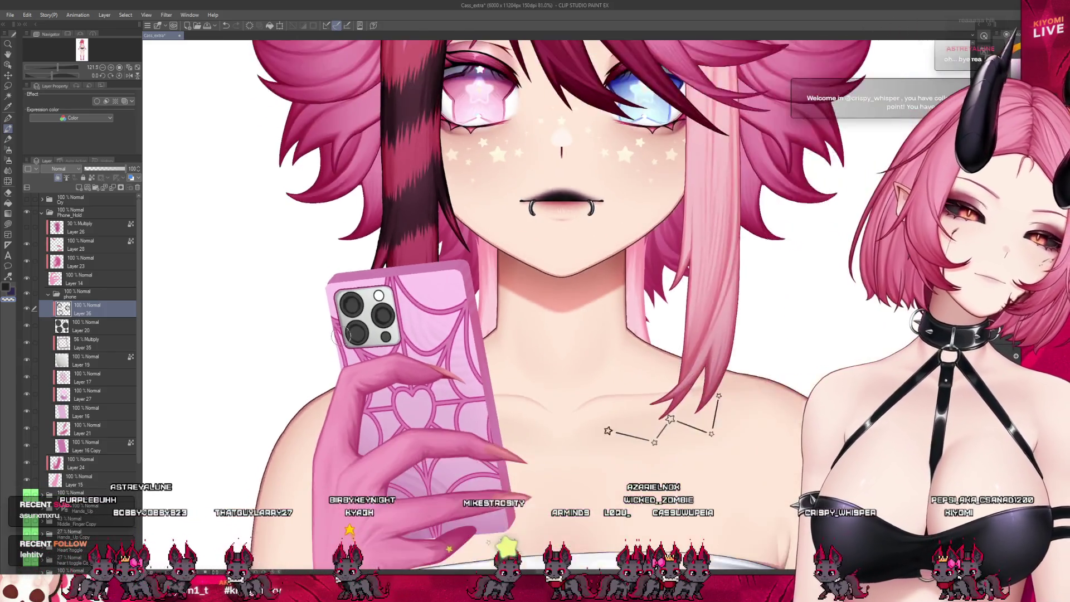
At 200% zoom, use the Pen to evenly darken the lower-left camera lens on Layer 36
scroll(359, 312, "up", 2)
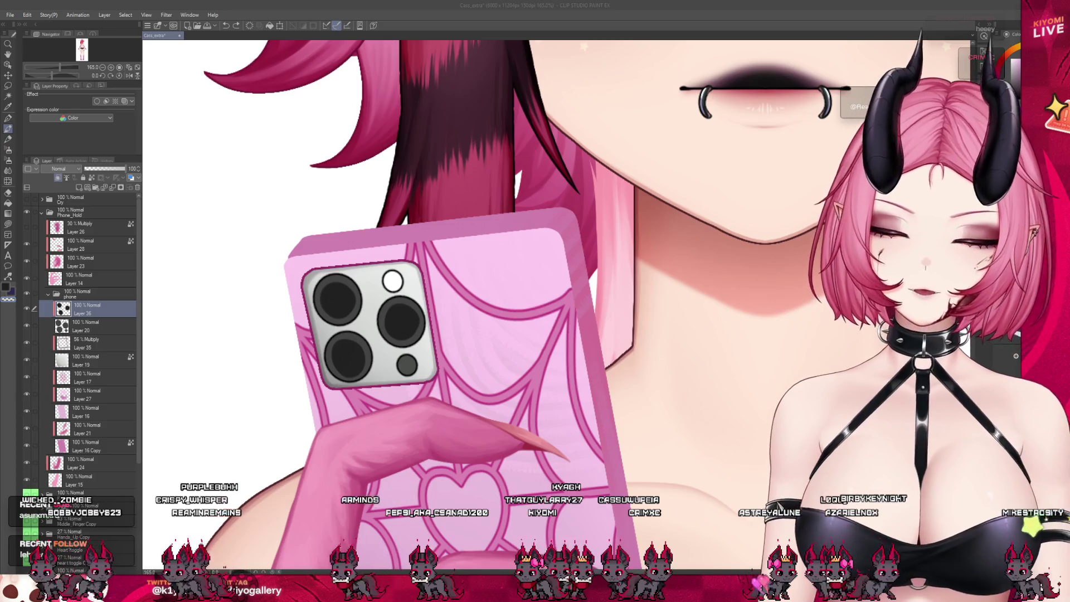
scroll(285, 293, "up", 1)
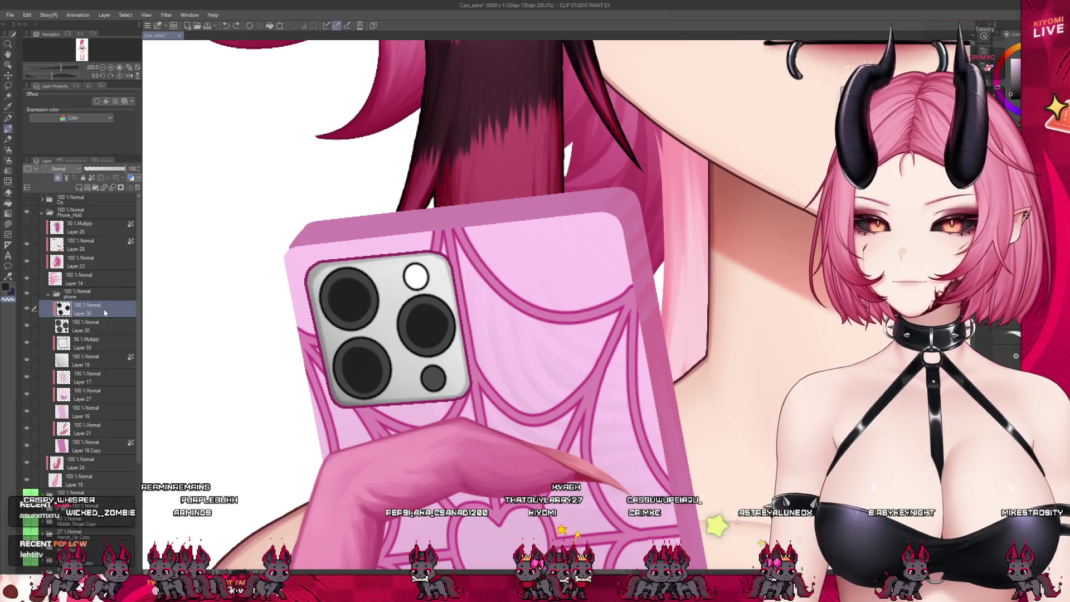
key("p")
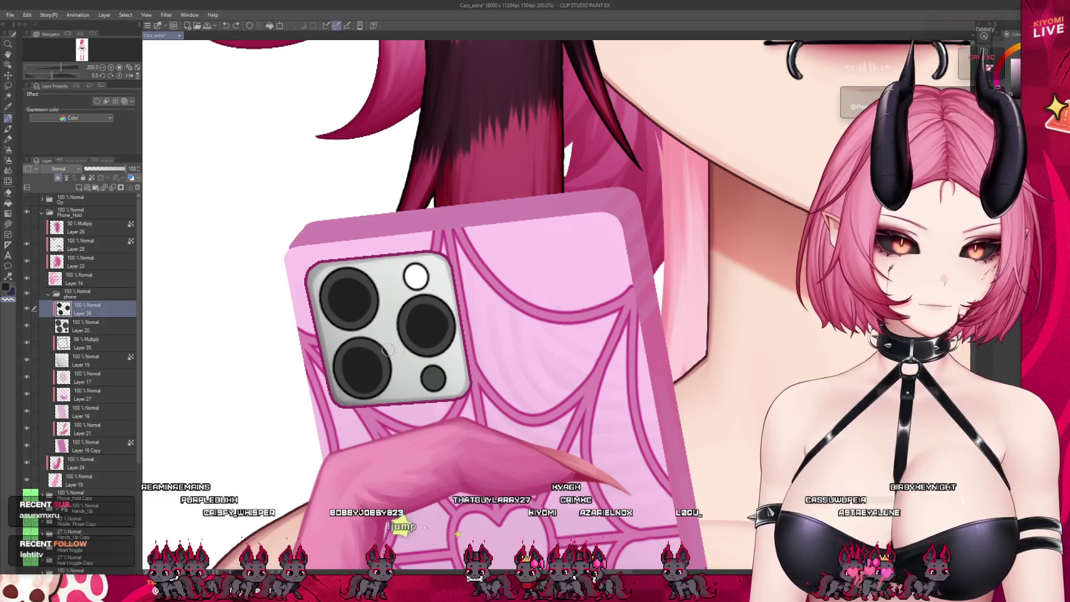
left_click_drag(346, 370, 346, 359)
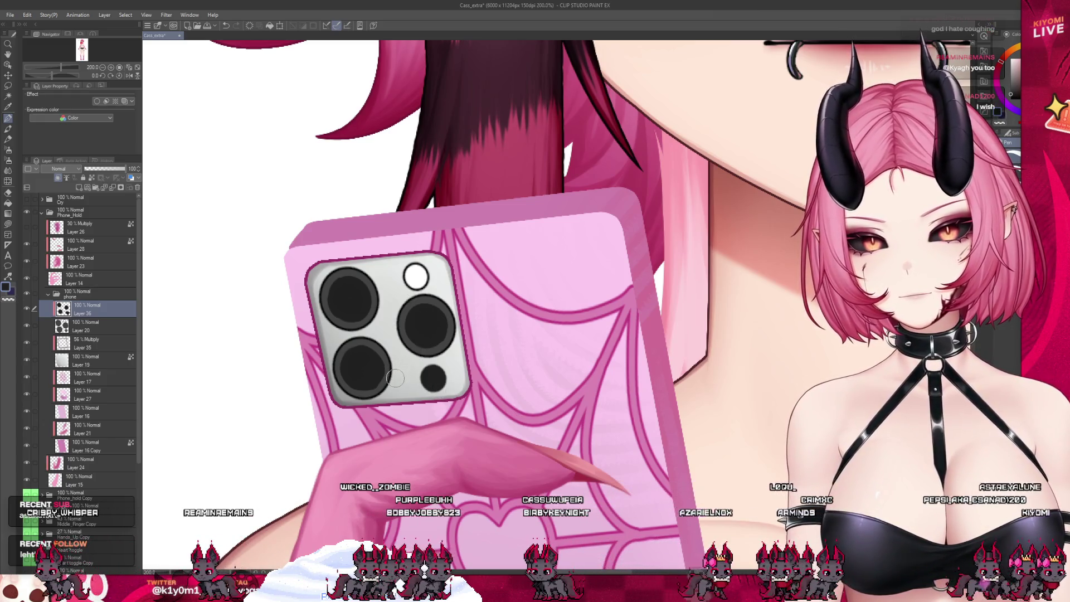
Create a new Add (Glow) layer above Layer 17 in the phone folder
left_click(103, 329)
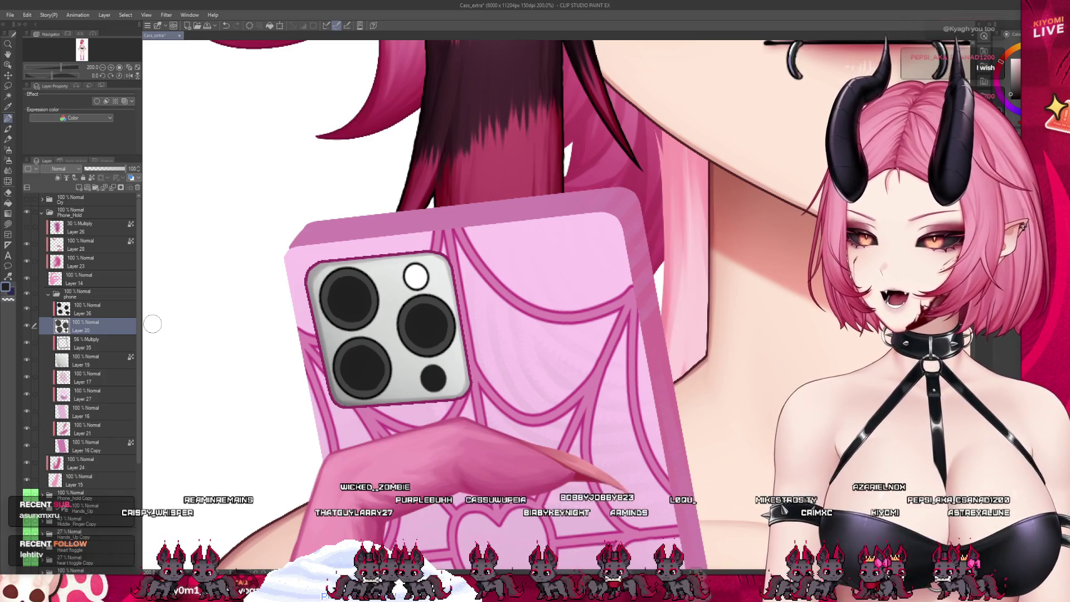
left_click_drag(455, 285, 158, 319)
left_click(95, 384)
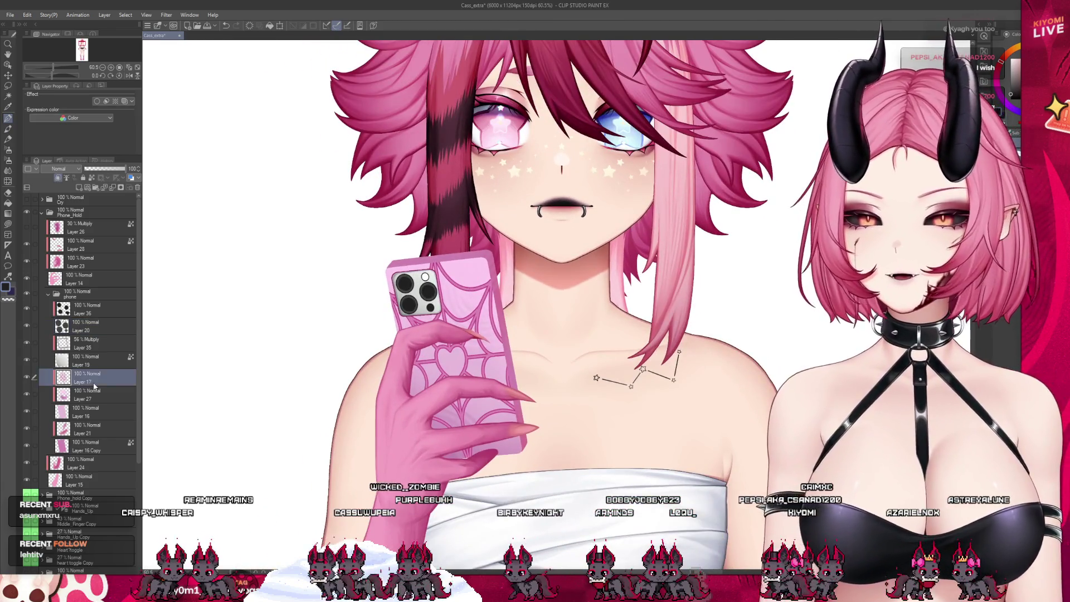
left_click(8, 161)
scroll(480, 432, "up", 3)
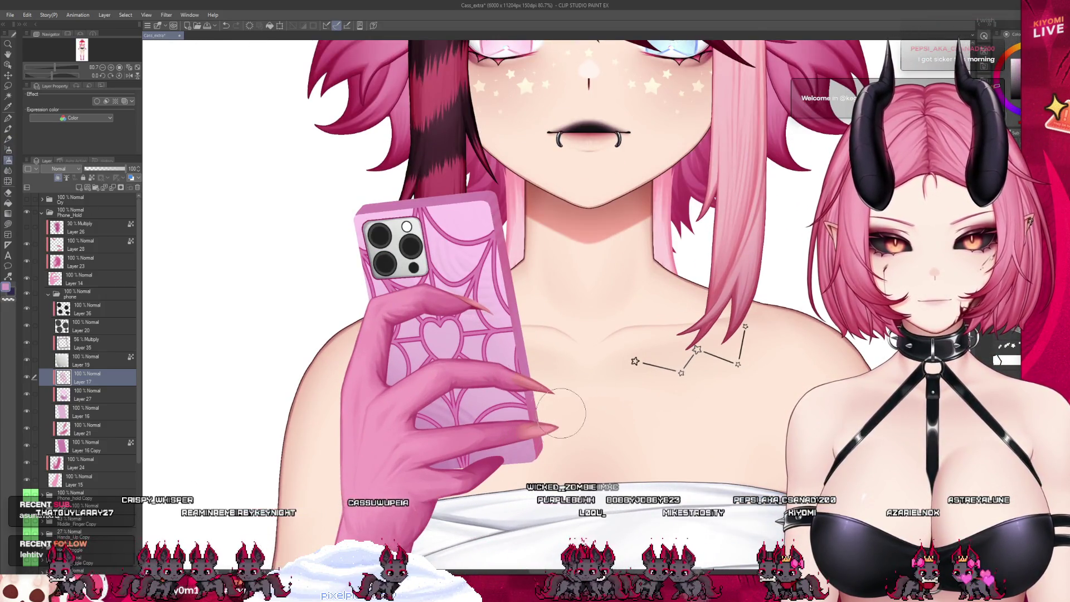
scroll(497, 298, "up", 2)
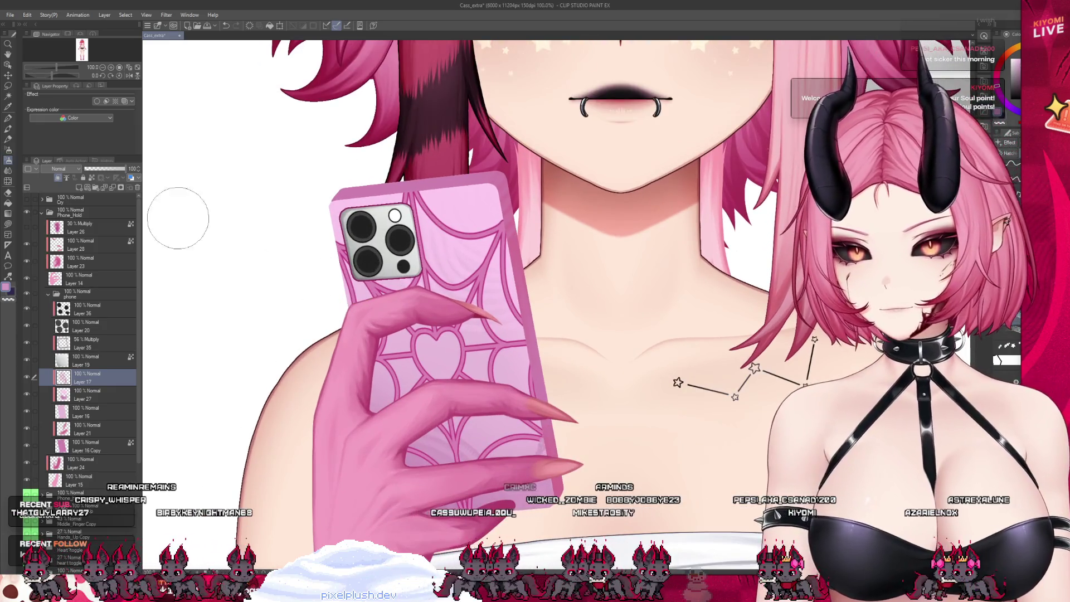
left_click(79, 189)
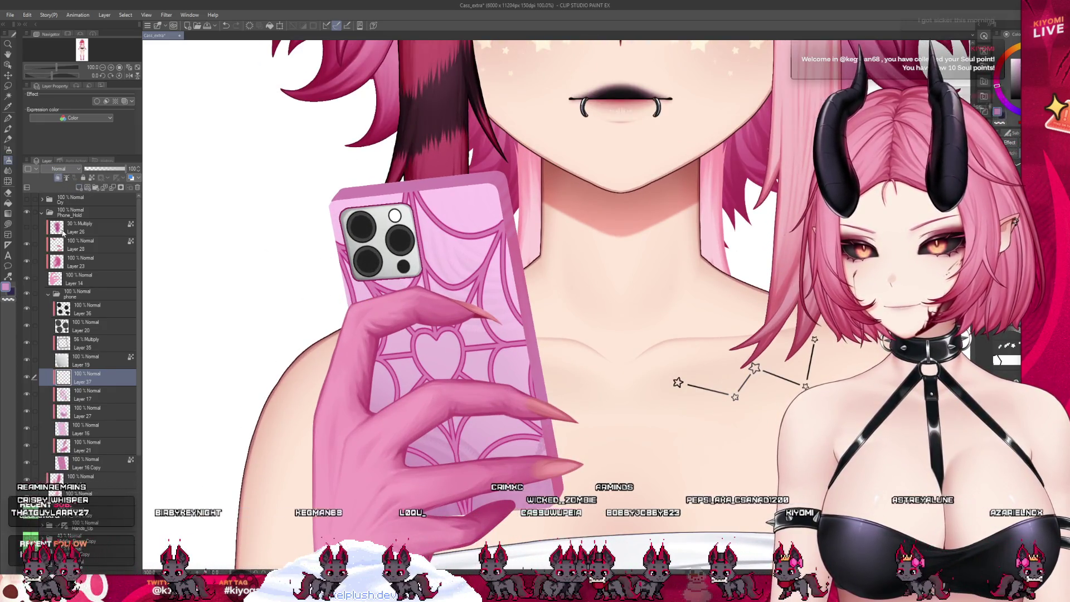
left_click(62, 169)
left_click(61, 281)
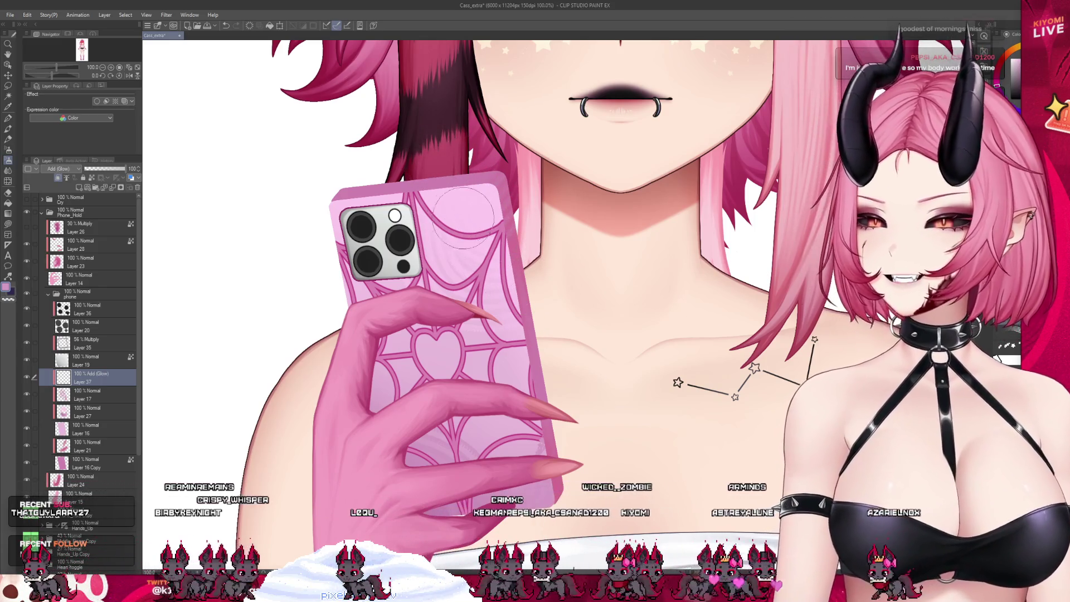
Brush white glow streaks across the upper case, undo extras, and fade it to 15% opacity
left_click_drag(429, 200, 502, 318)
key("ctrl+z")
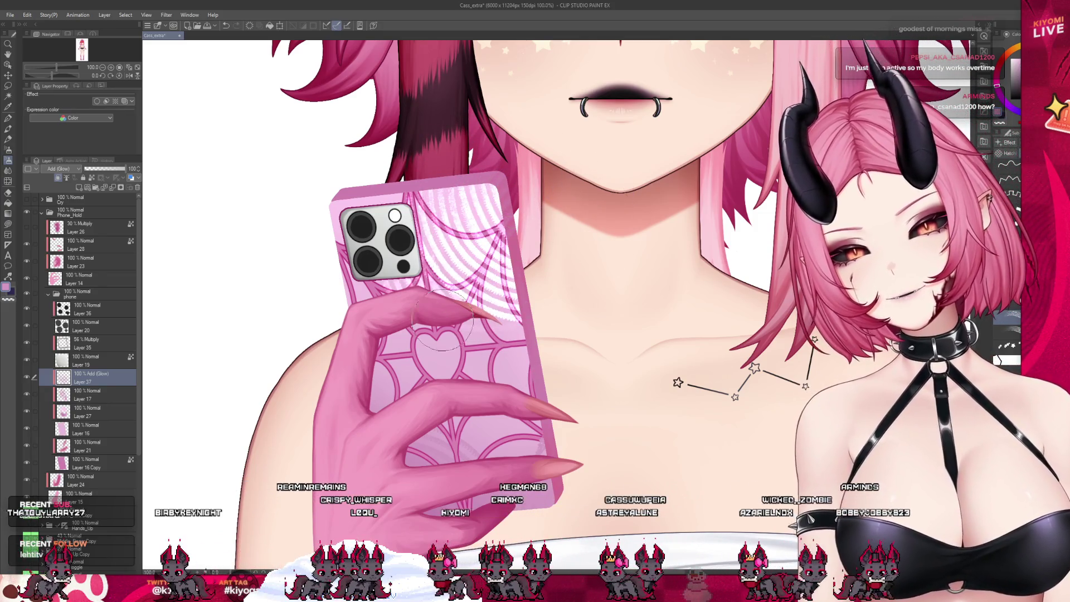
left_click_drag(412, 335, 529, 312)
key("ctrl+z")
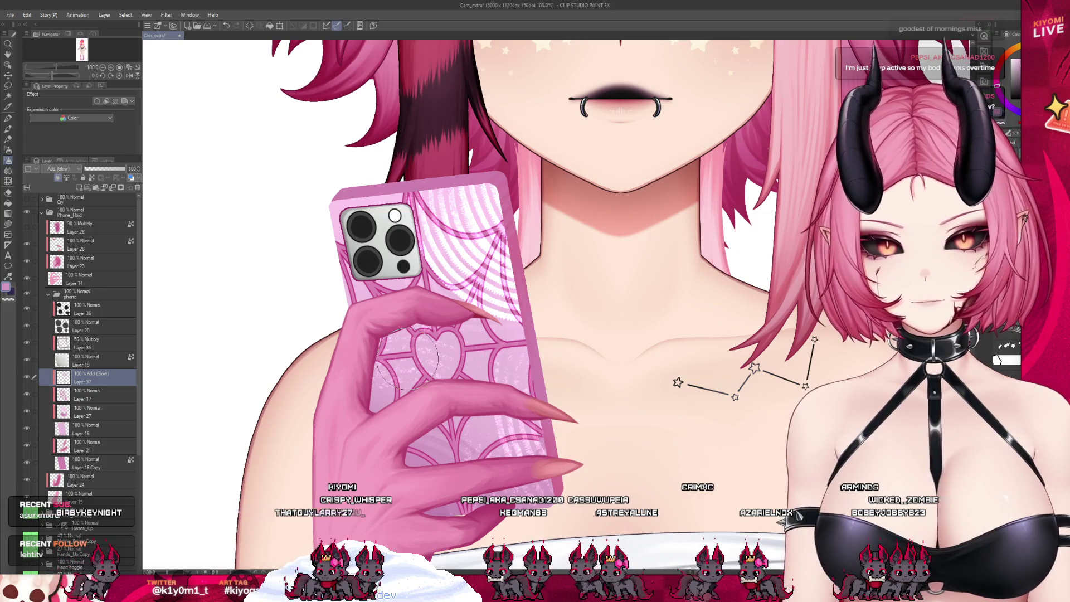
left_click_drag(94, 168, 156, 212)
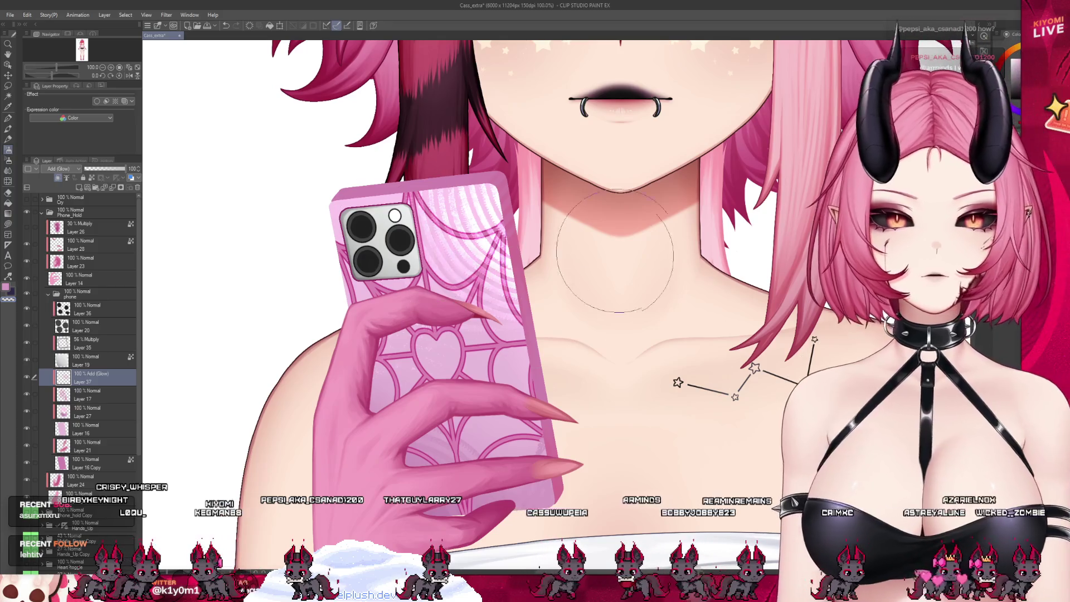
left_click(7, 75)
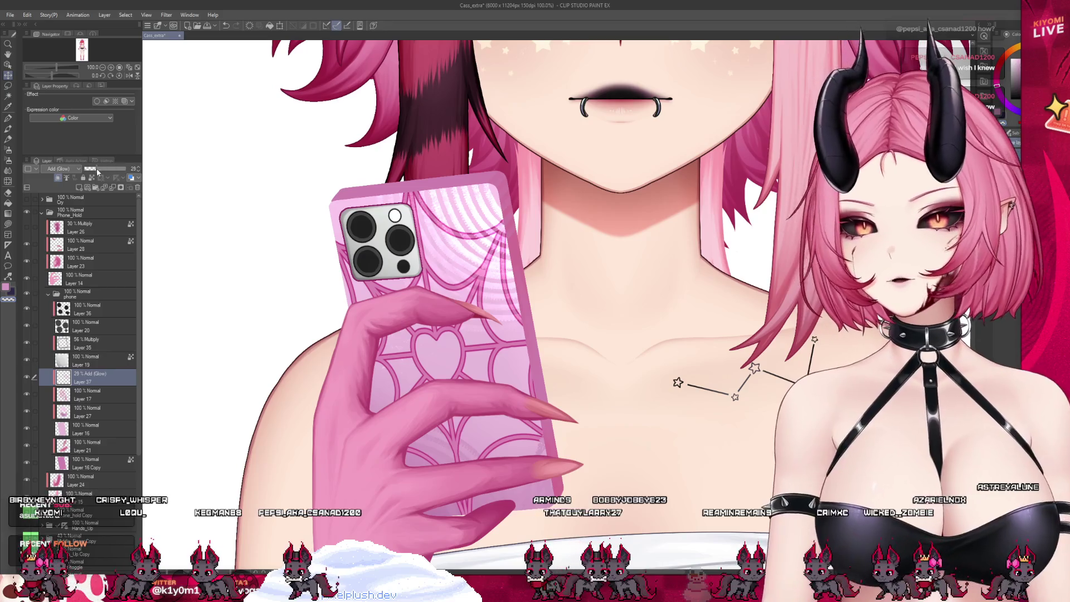
Set the glow layer to 45% opacity and move Layer 37 below Layer 17
left_click_drag(125, 168, 102, 168)
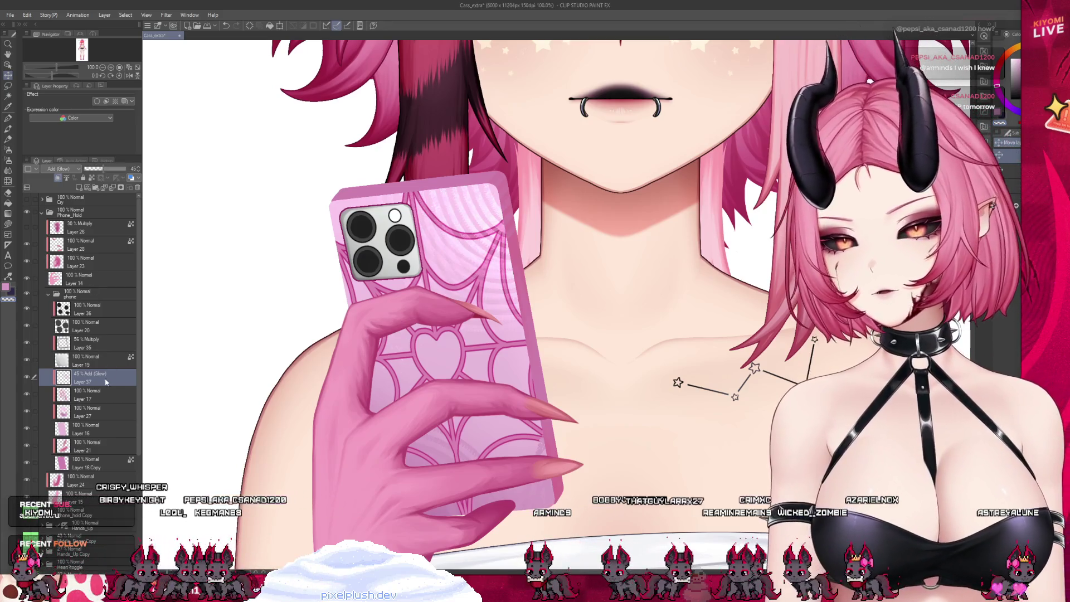
left_click_drag(111, 404, 128, 405)
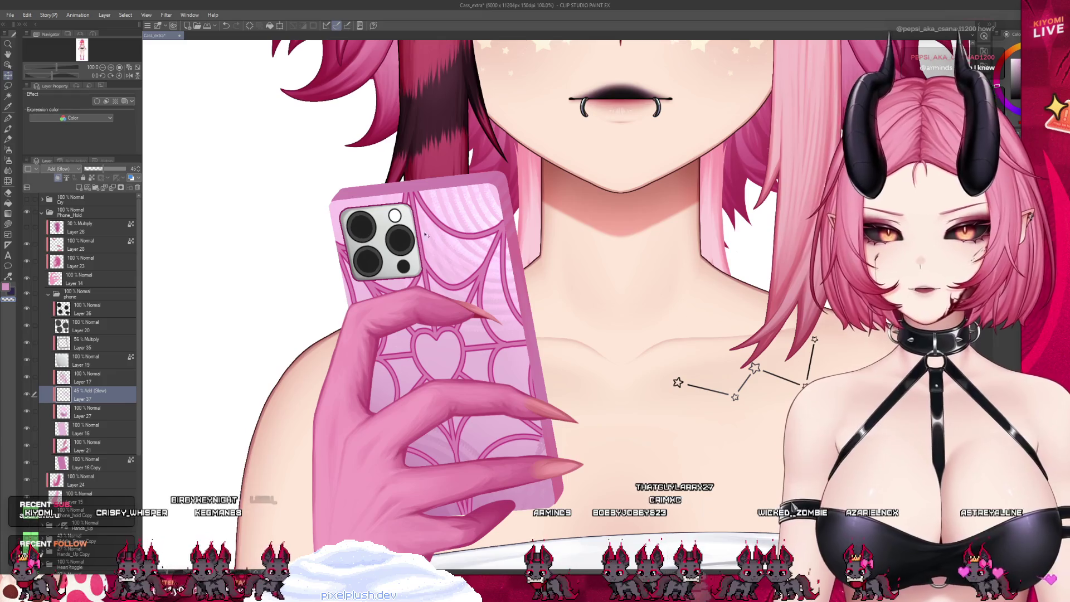
scroll(408, 267, "down", 2)
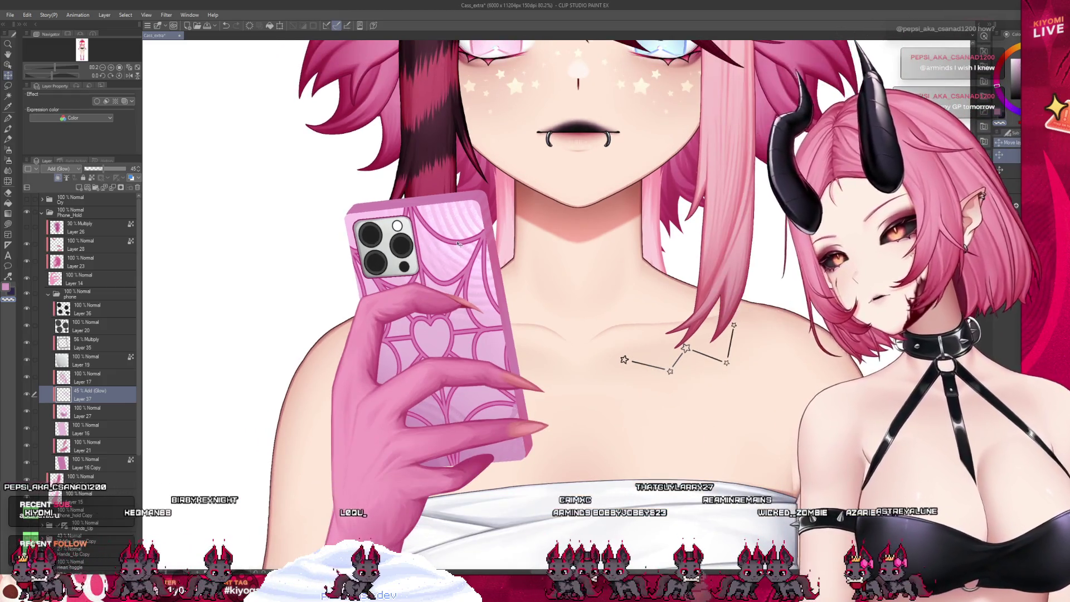
key("p")
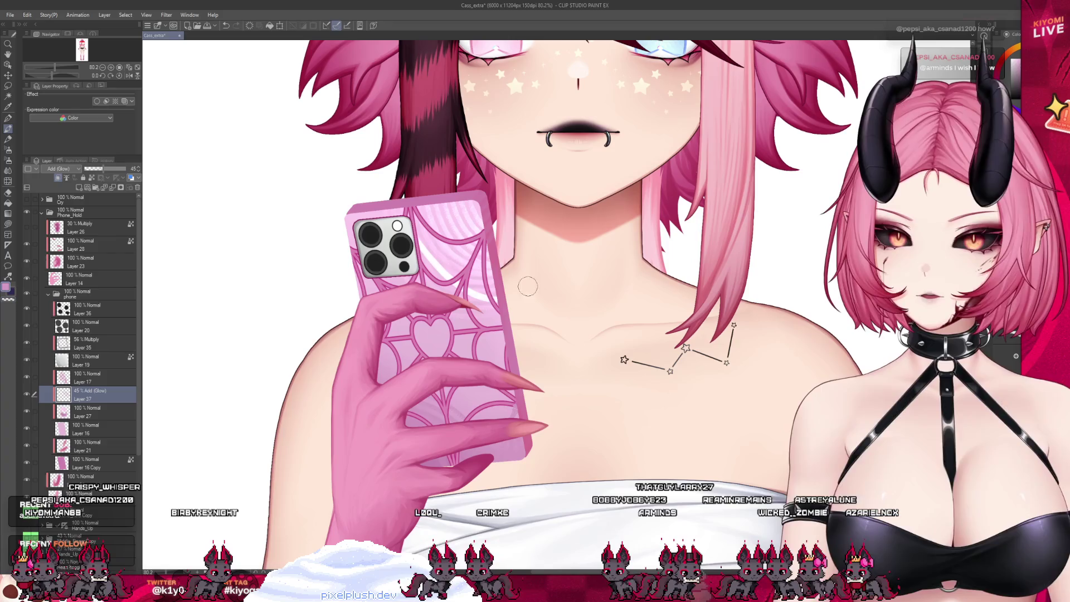
left_click(8, 149)
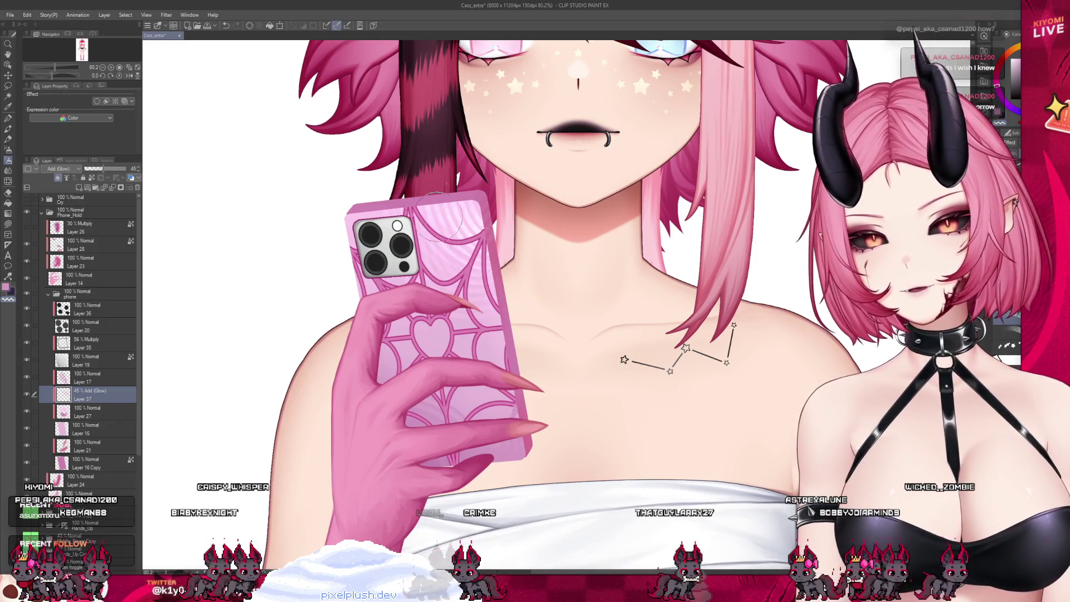
Enable the Tone layer effect on Layer 37 and lower its frequency to 9.1 LPI
left_click(111, 100)
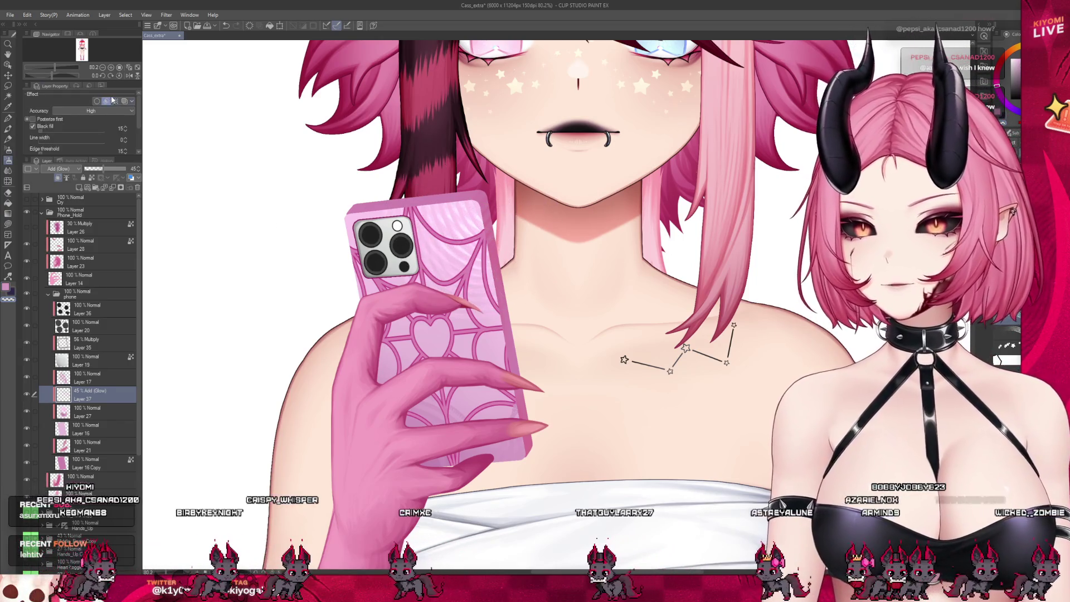
left_click(115, 102)
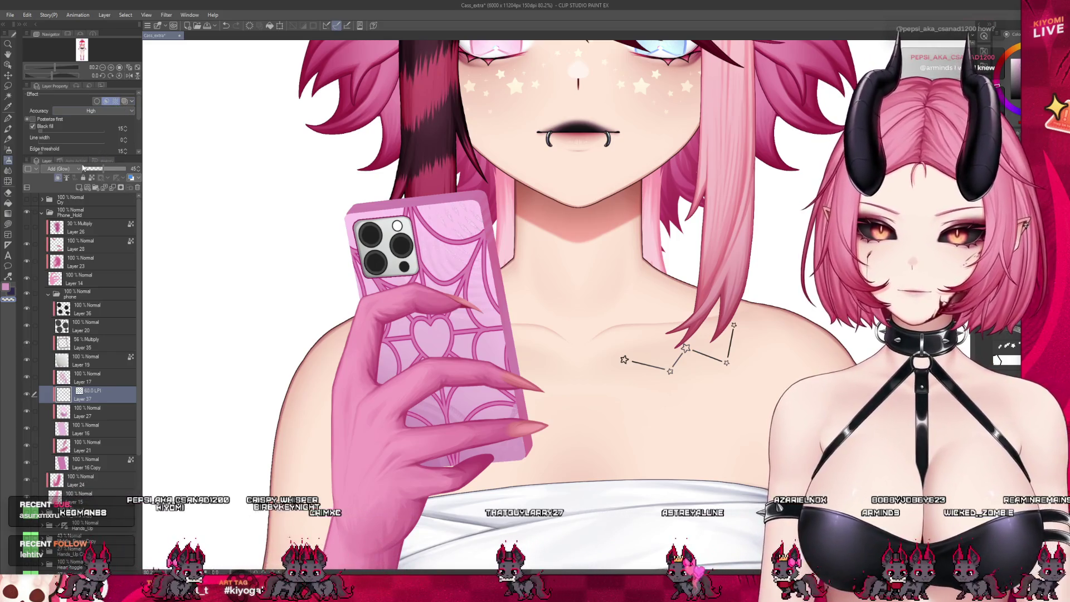
left_click(54, 129)
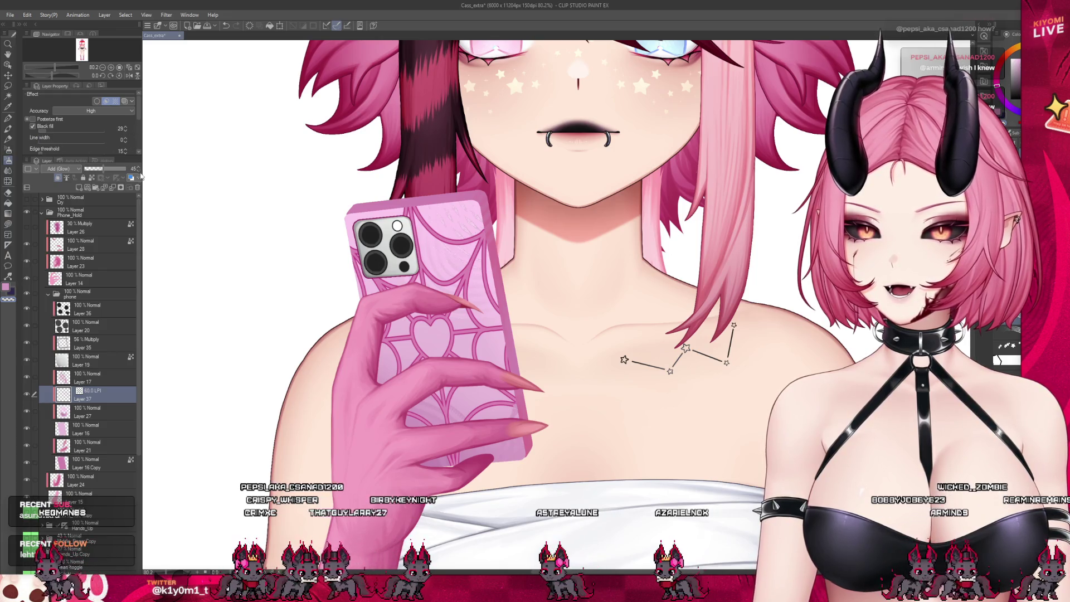
left_click(107, 101)
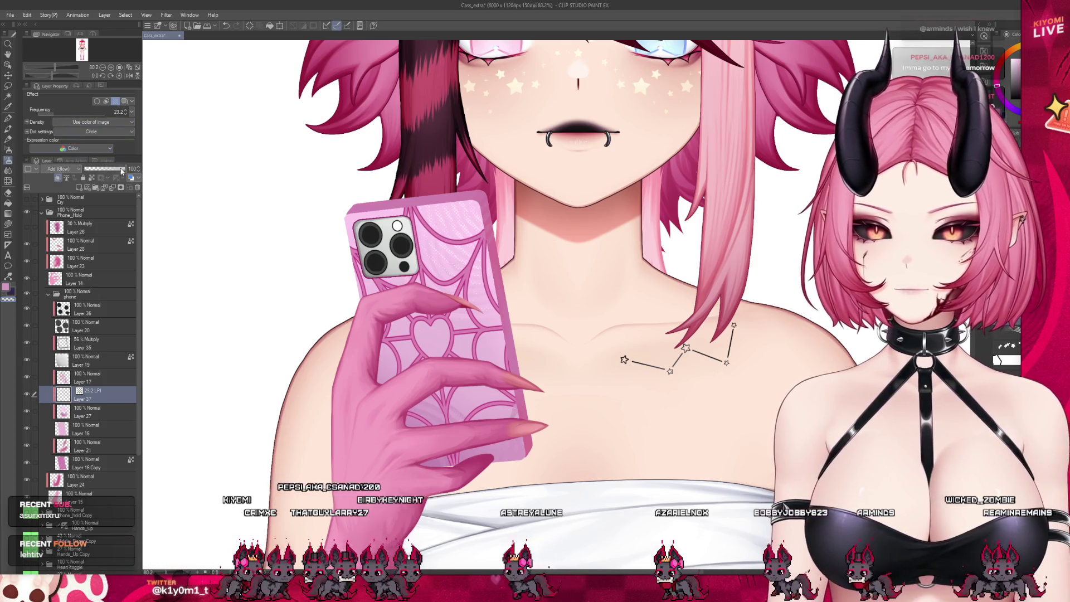
scroll(298, 170, "up", 3)
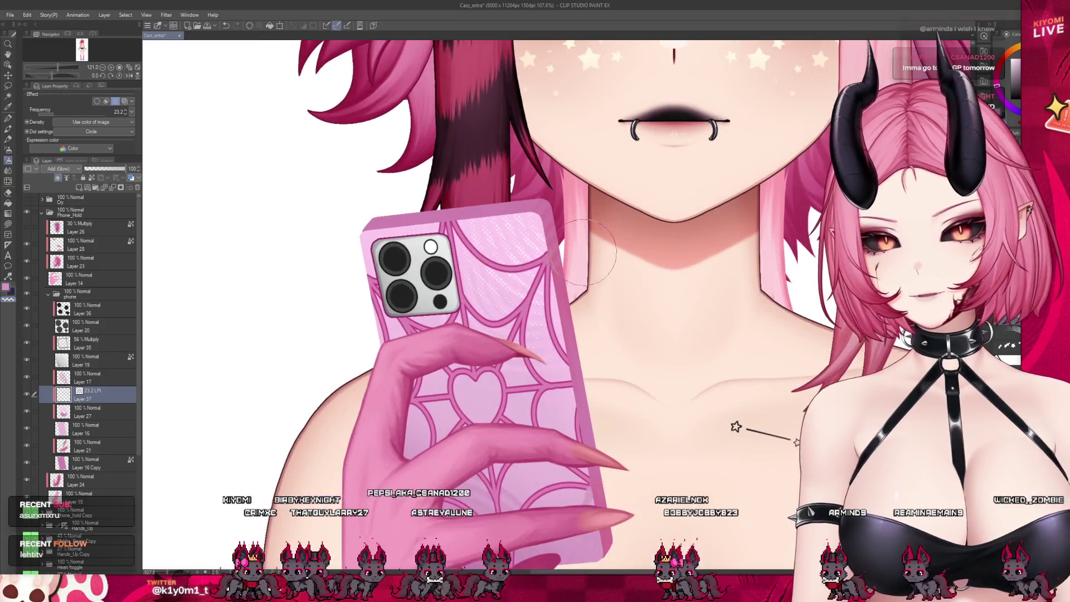
scroll(585, 254, "up", 5)
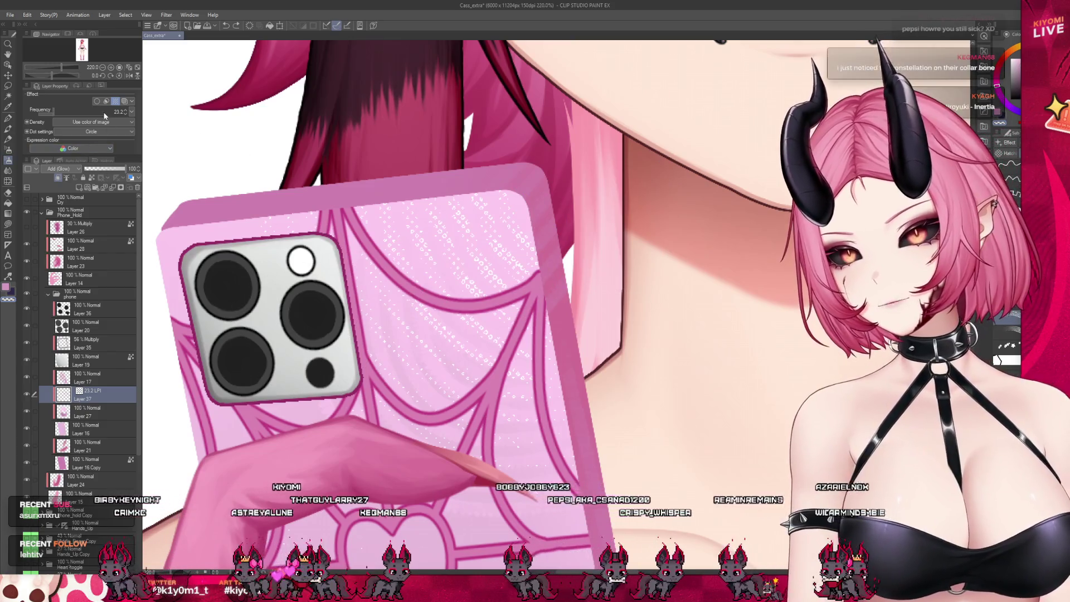
left_click_drag(104, 115, 42, 117)
scroll(437, 192, "down", 4)
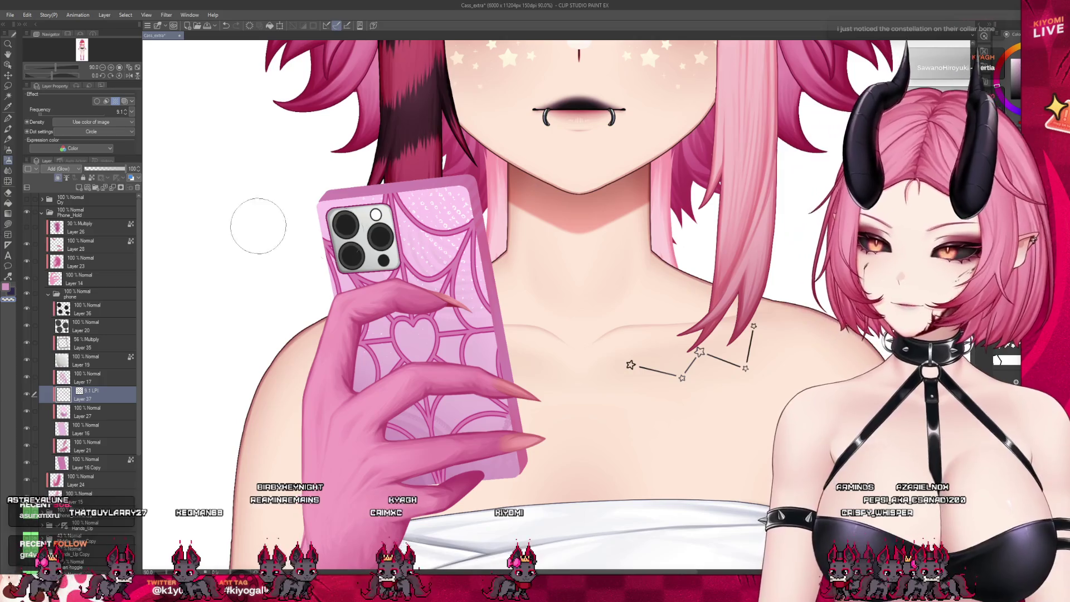
scroll(376, 217, "down", 5)
scroll(361, 343, "up", 4)
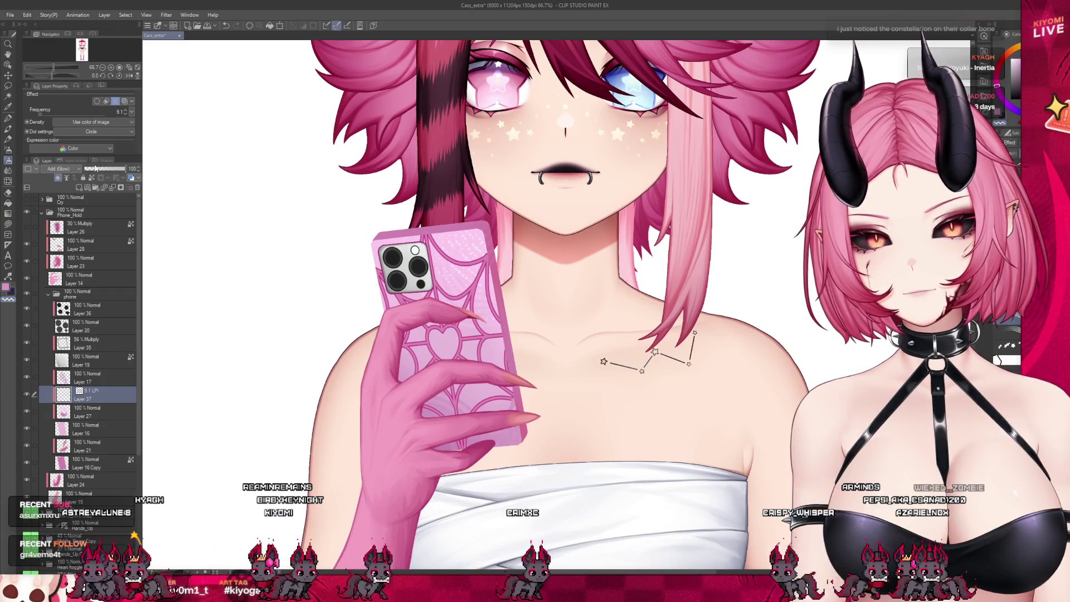
scroll(553, 284, "up", 2)
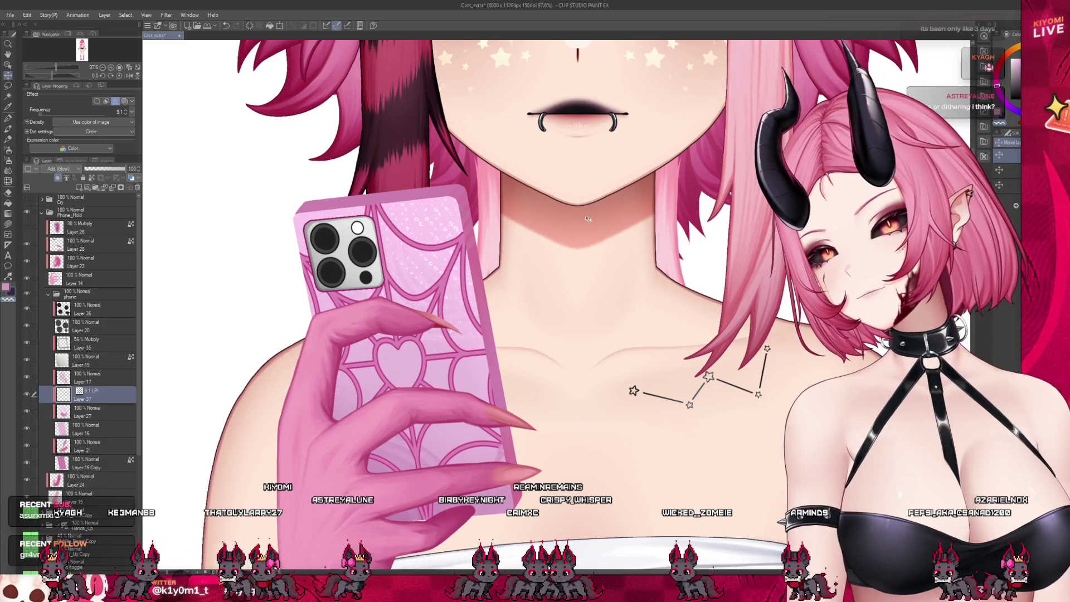
scroll(587, 219, "down", 5)
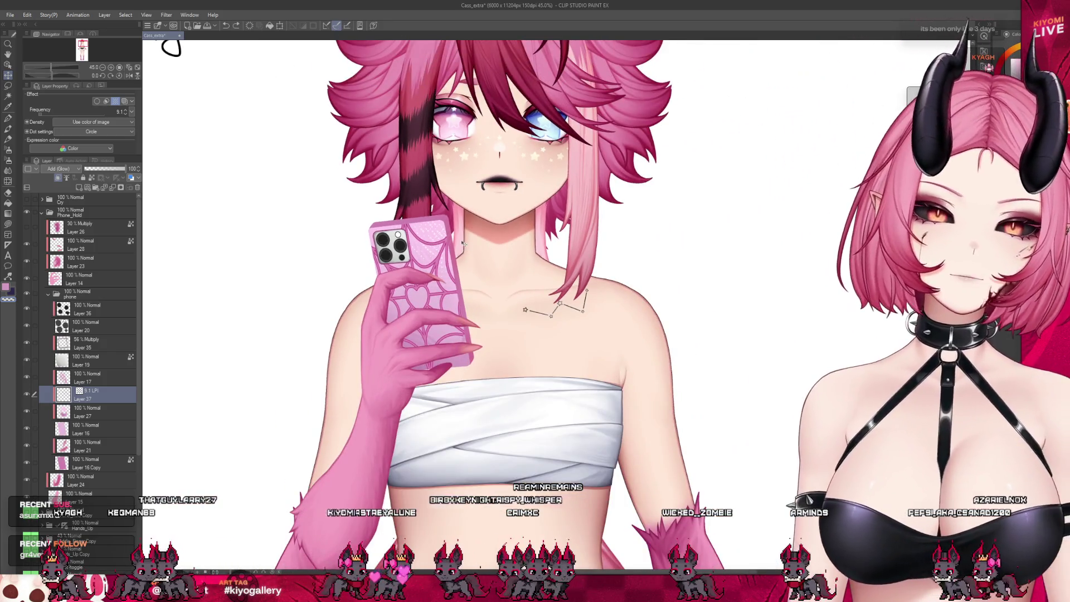
scroll(463, 243, "up", 5)
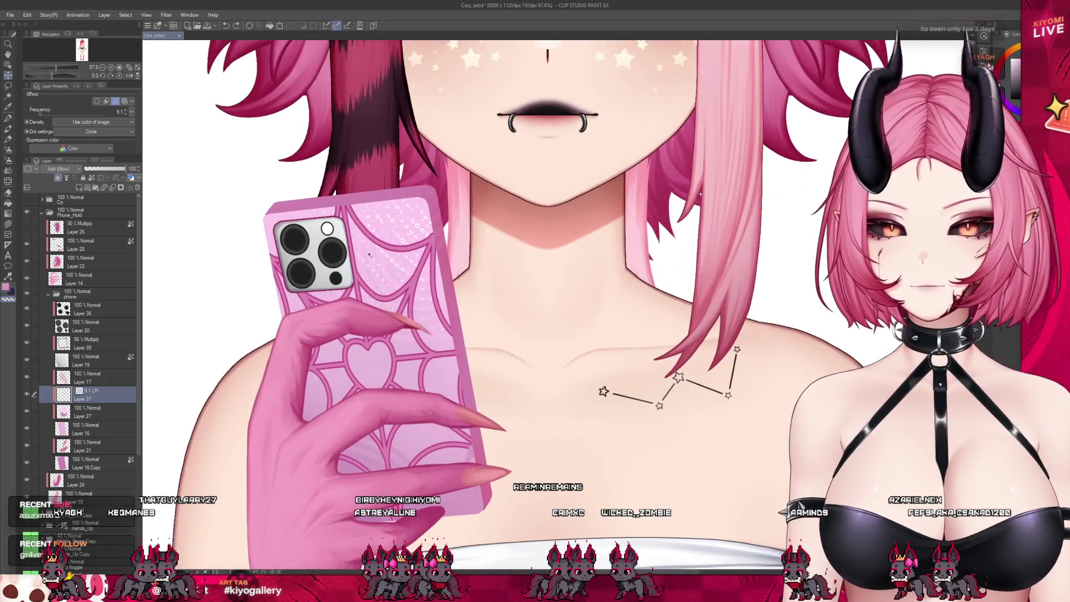
left_click(74, 415)
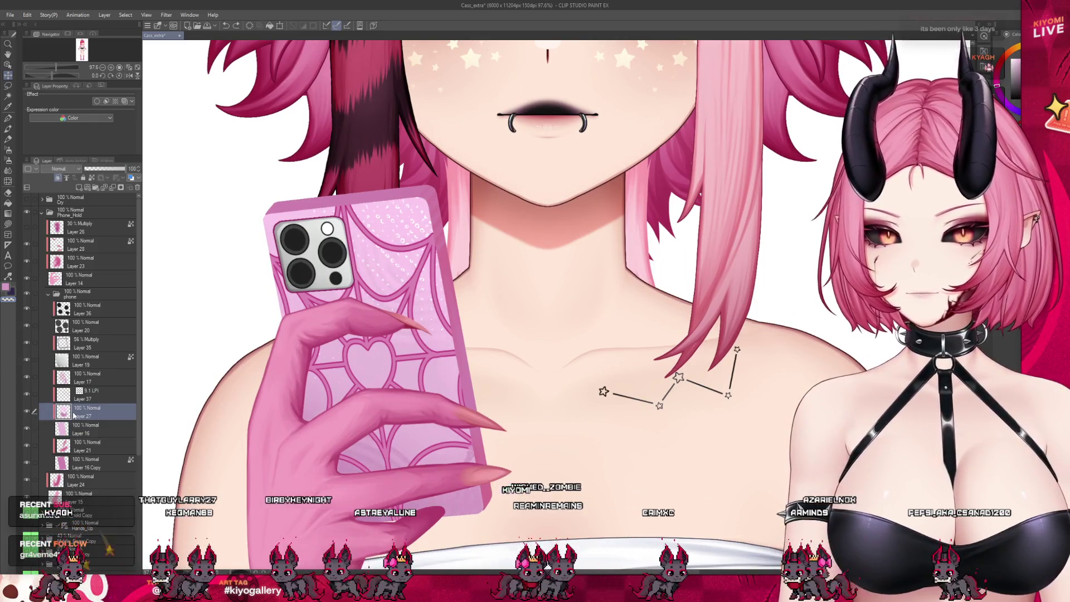
Airbrush a soft shading stroke across the phone-holding hand on Layer 27, then zoom out
key("b")
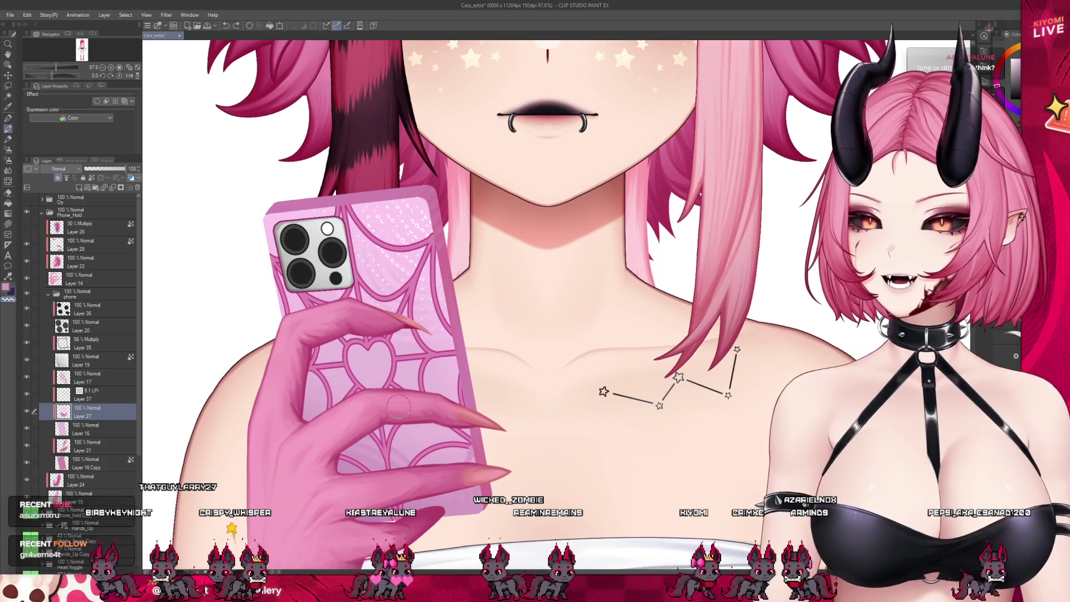
left_click_drag(398, 407, 481, 461)
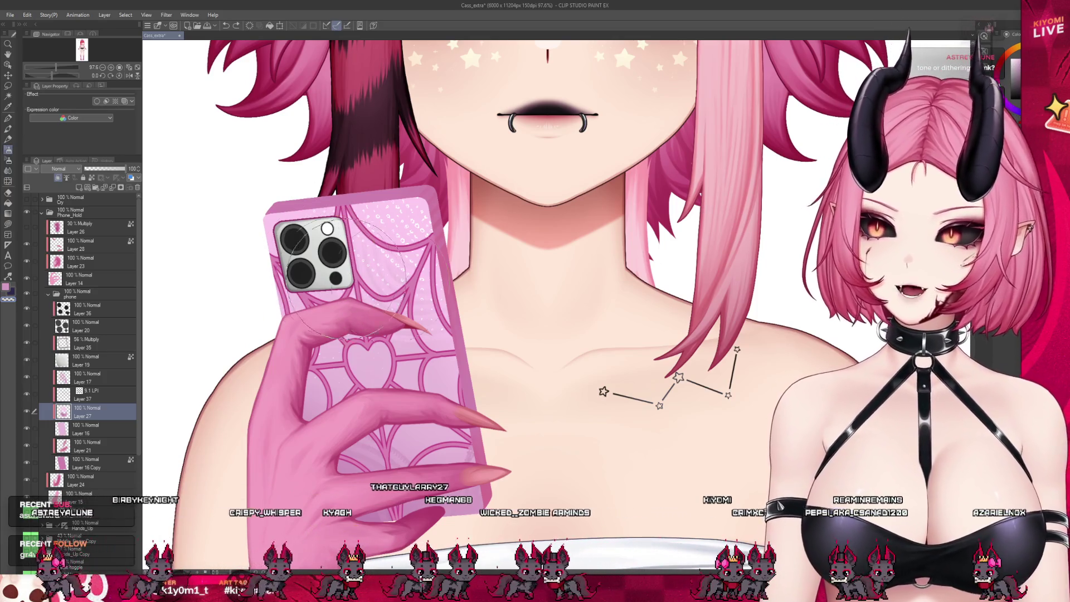
scroll(404, 362, "down", 1)
scroll(404, 362, "down", 4)
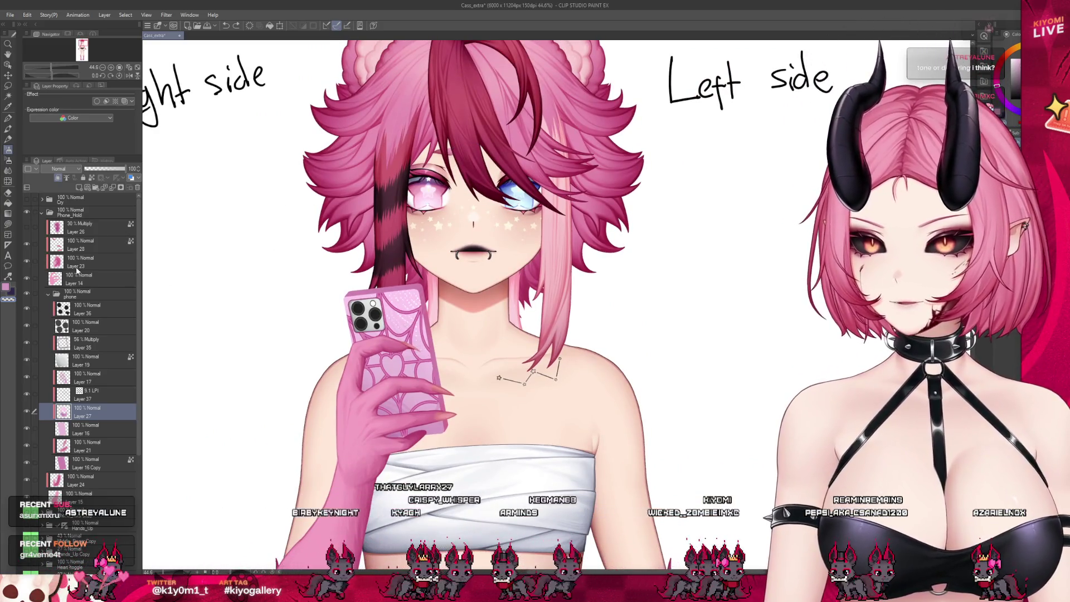
Select the Tail_Hold_toggle folder and toggle its visibility to show the purple tail
scroll(112, 442, "down", 5)
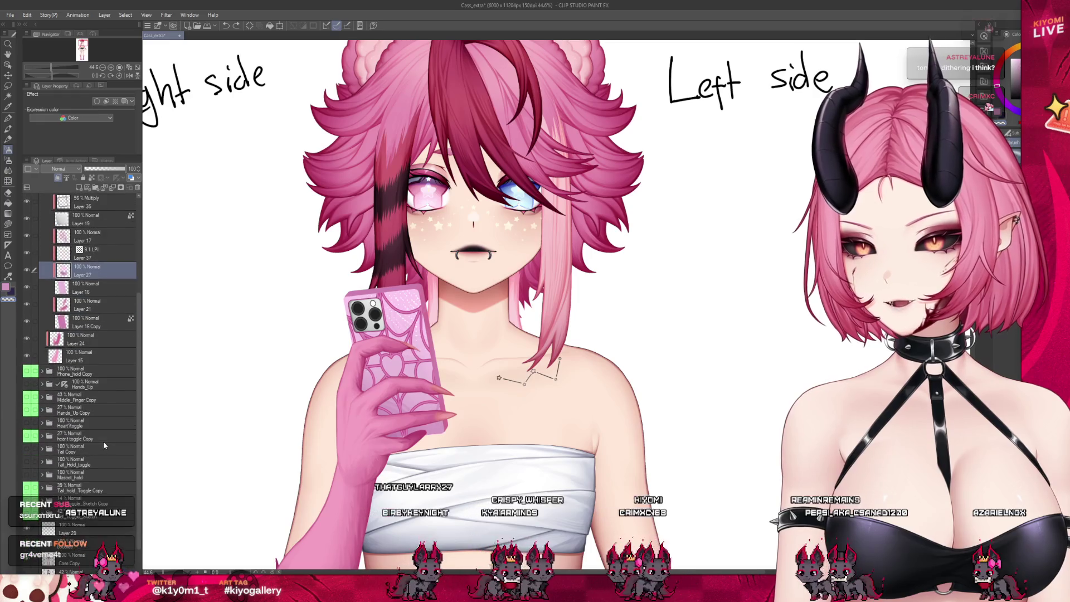
left_click(105, 440)
left_click(95, 460)
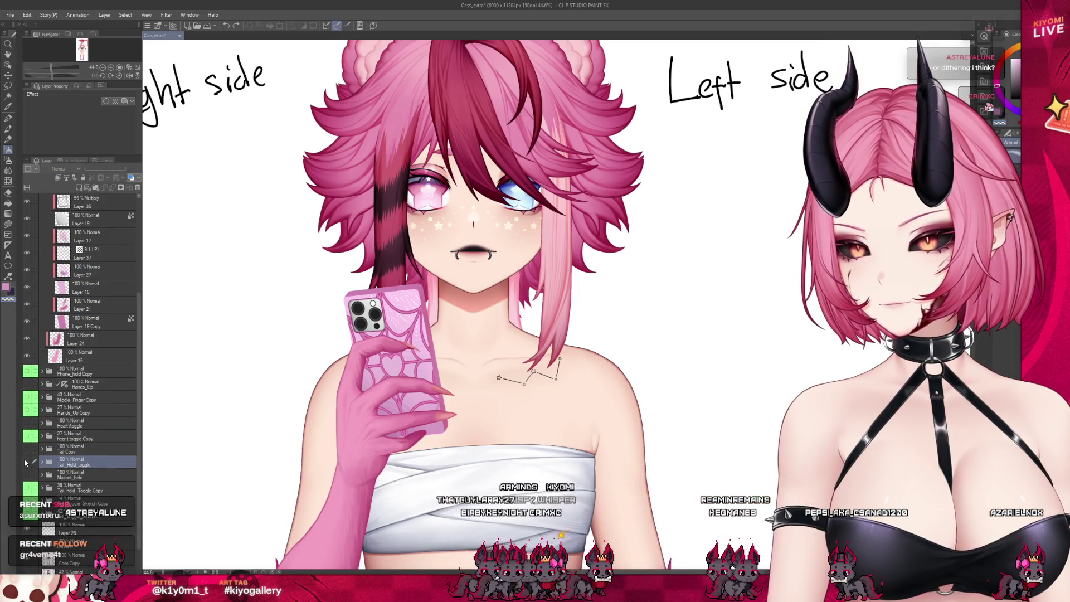
left_click(26, 462)
Inspect the canvas, then hide the cotton-candy tail layer
scroll(297, 273, "down", 4)
scroll(385, 449, "up", 3)
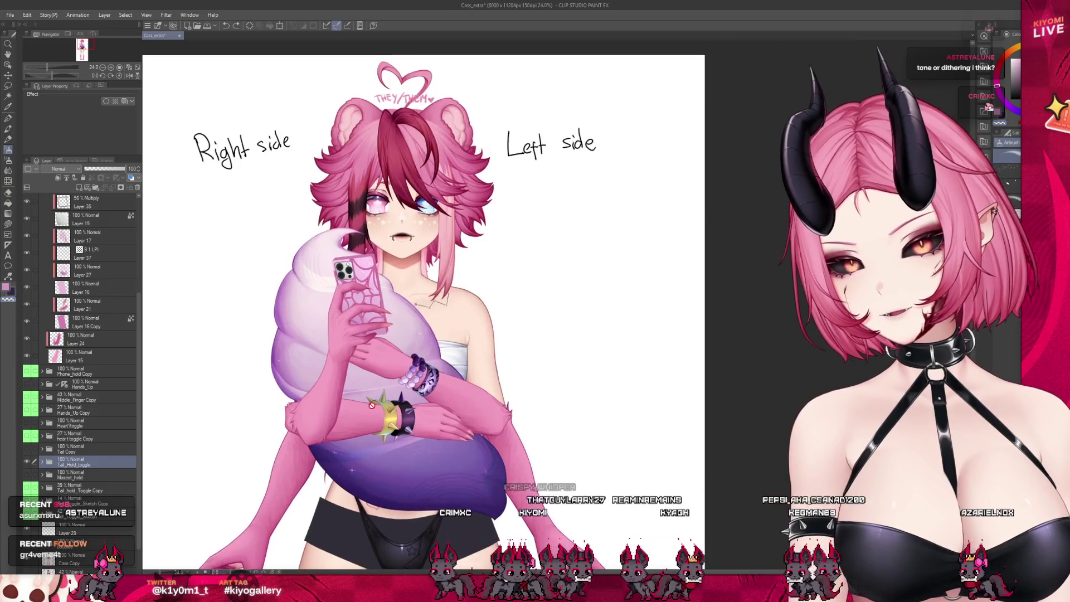
scroll(384, 405, "up", 2)
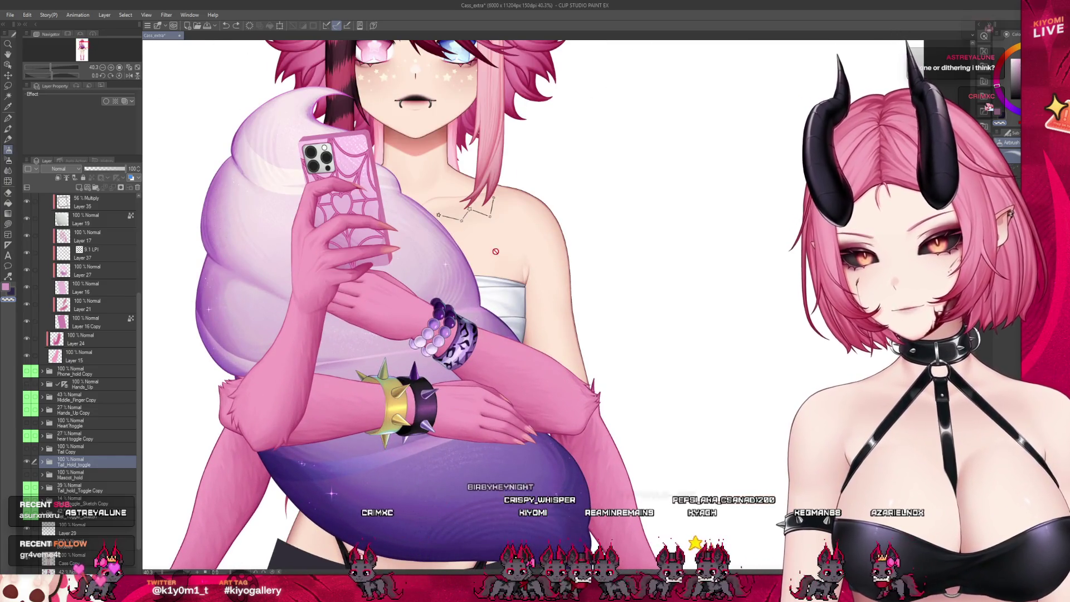
scroll(269, 284, "up", 4)
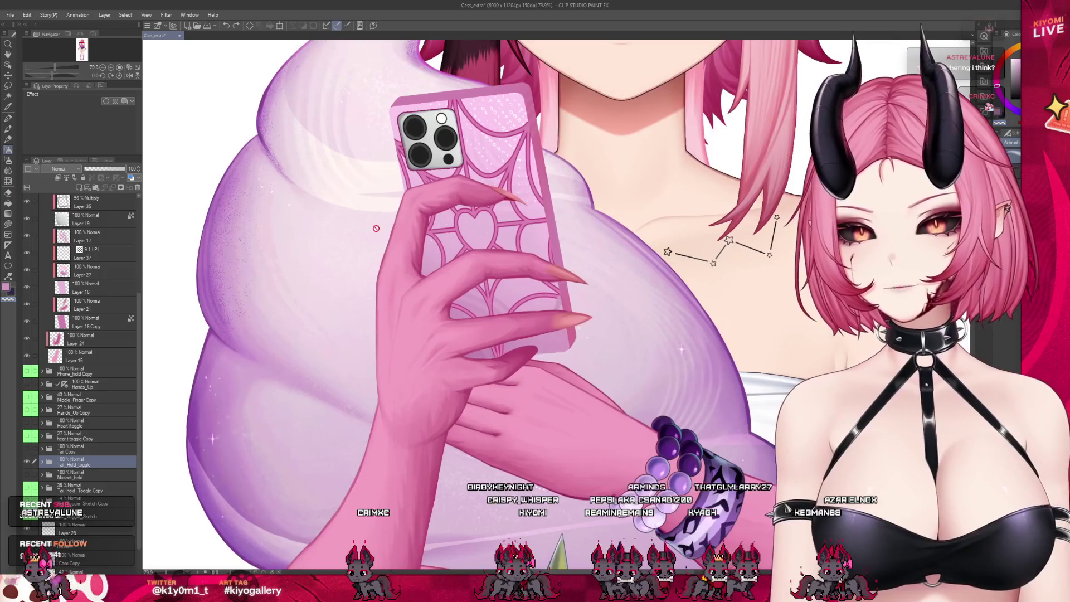
scroll(249, 320, "up", 4)
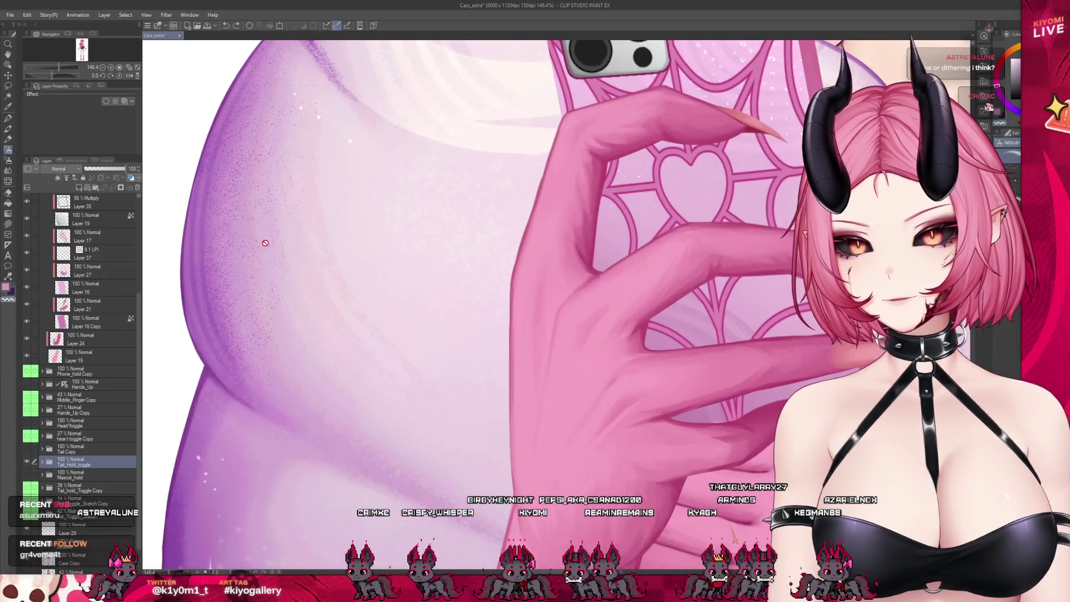
scroll(306, 223, "down", 2)
scroll(275, 250, "down", 4)
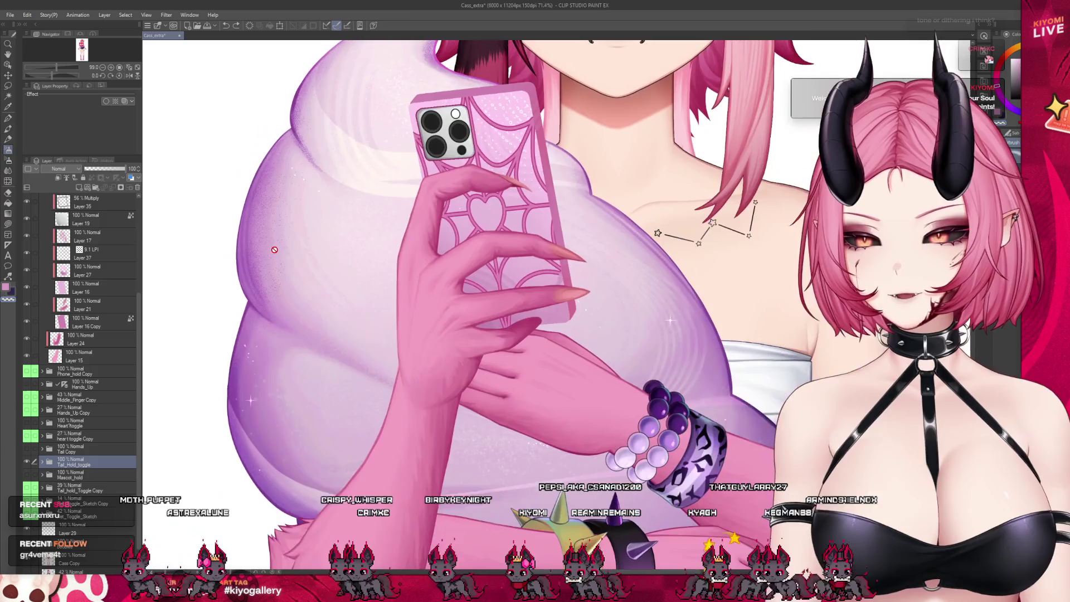
scroll(484, 475, "up", 2)
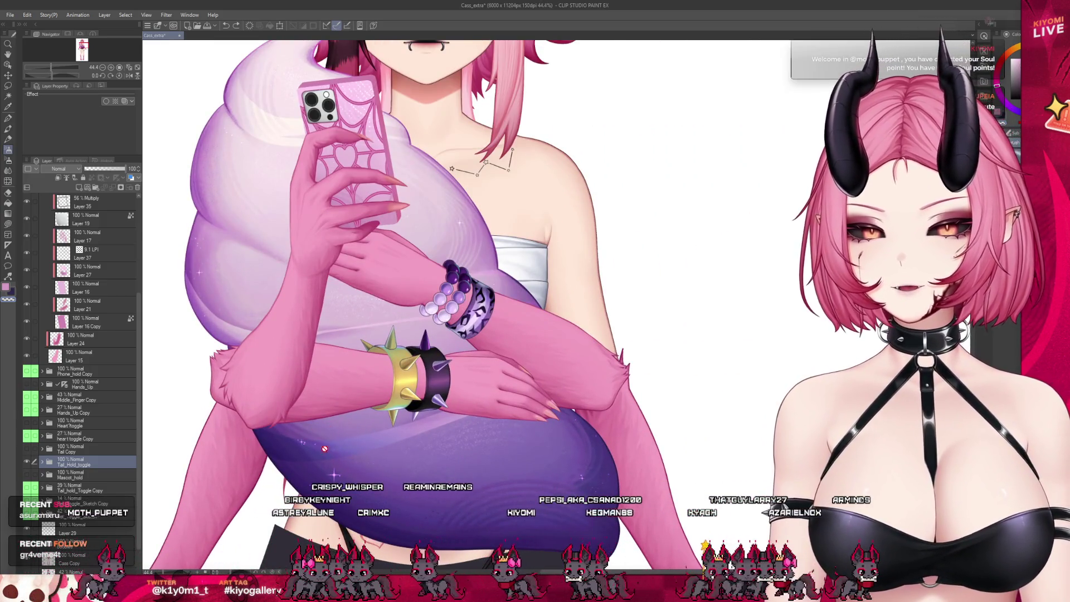
scroll(324, 449, "up", 2)
scroll(365, 518, "down", 4)
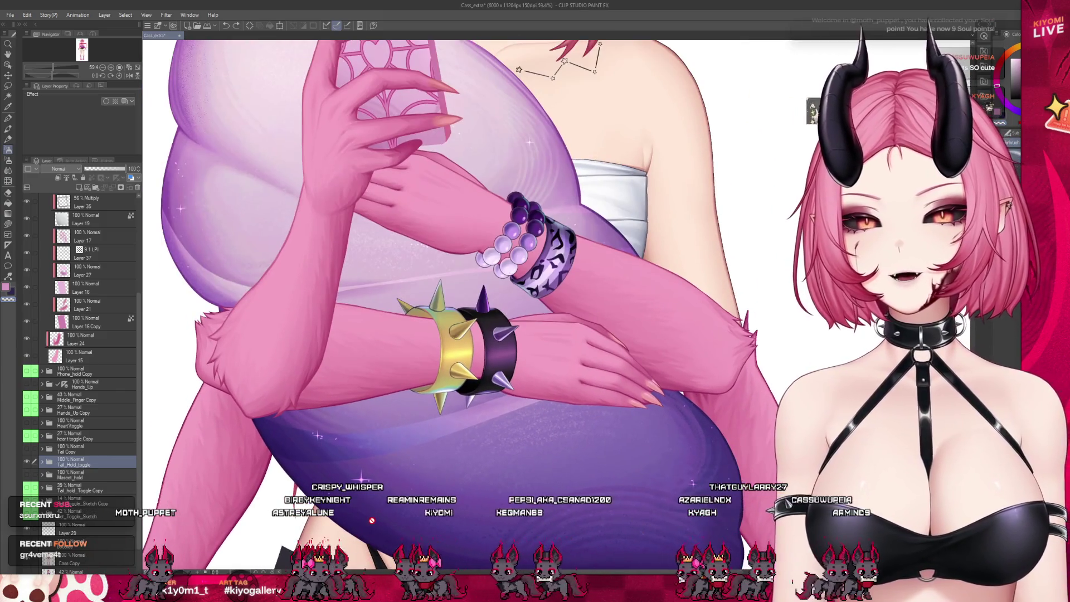
scroll(374, 522, "up", 1)
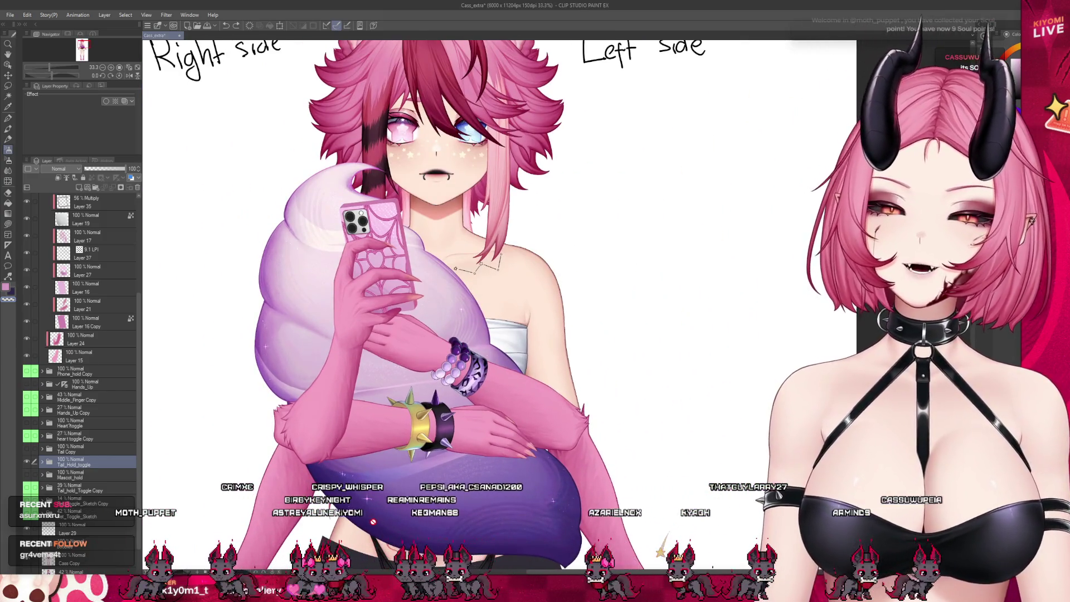
scroll(411, 519, "up", 1)
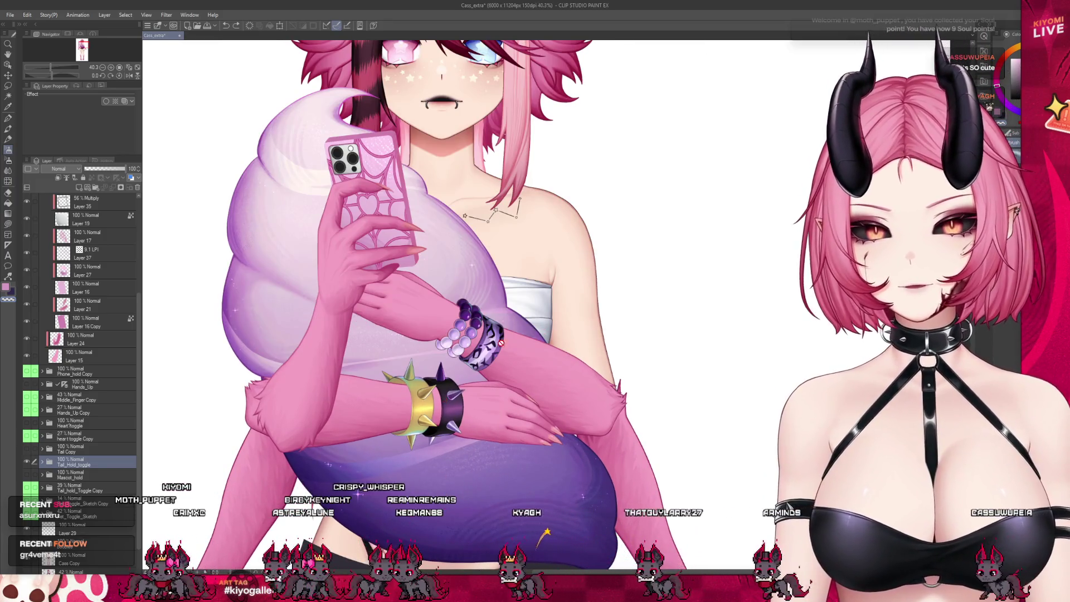
scroll(484, 424, "down", 2)
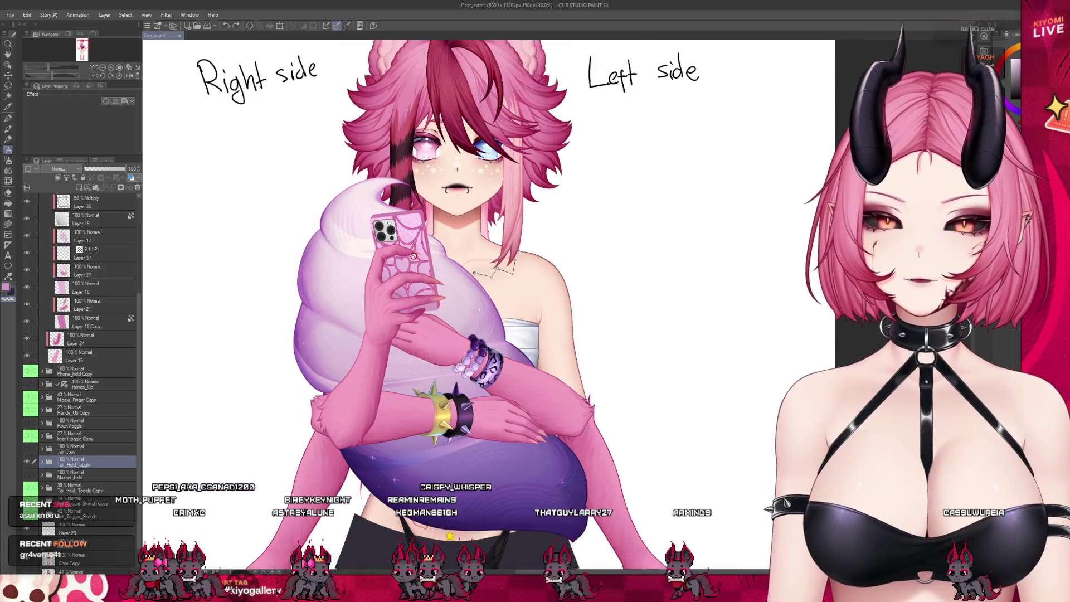
scroll(483, 424, "up", 1)
left_click(29, 461)
scroll(419, 224, "up", 4)
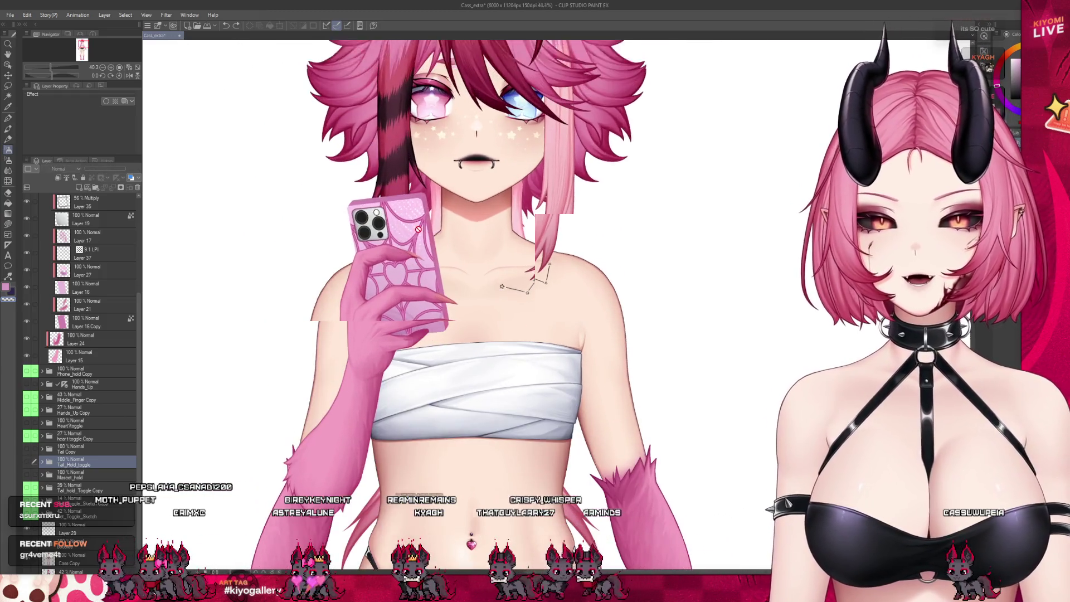
scroll(418, 224, "up", 1)
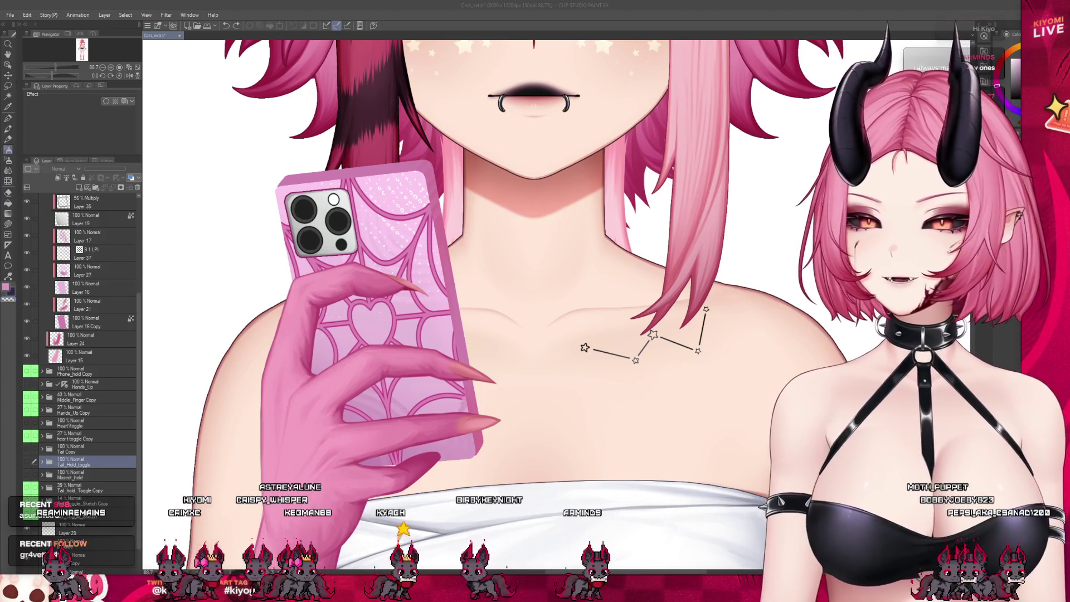
Select Layer 21 and sample the light pink skin colour with the Eyedropper
left_click(83, 337)
left_click(84, 325)
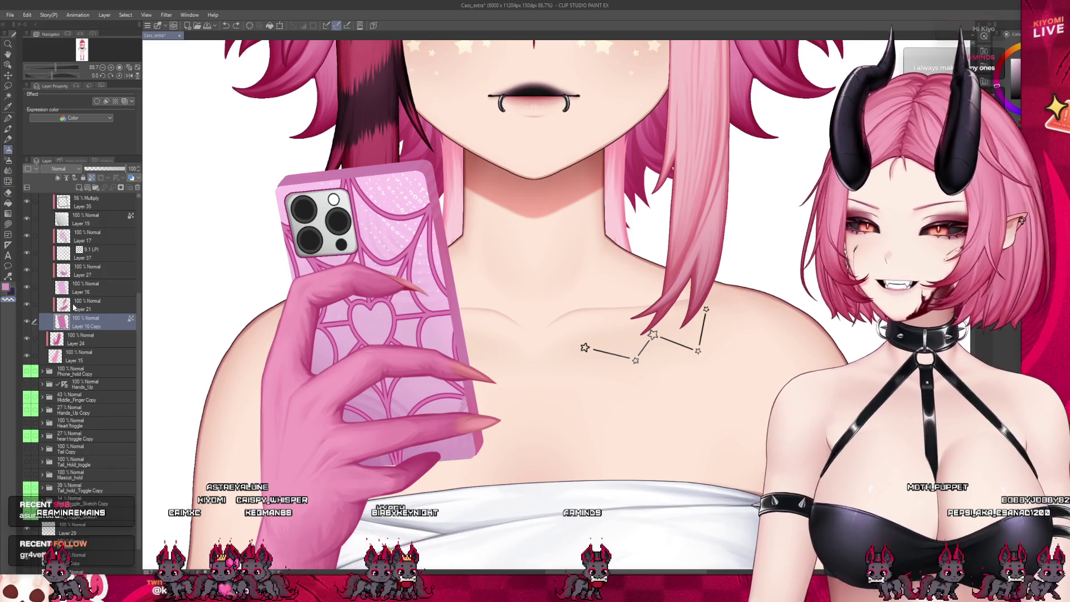
left_click(73, 307)
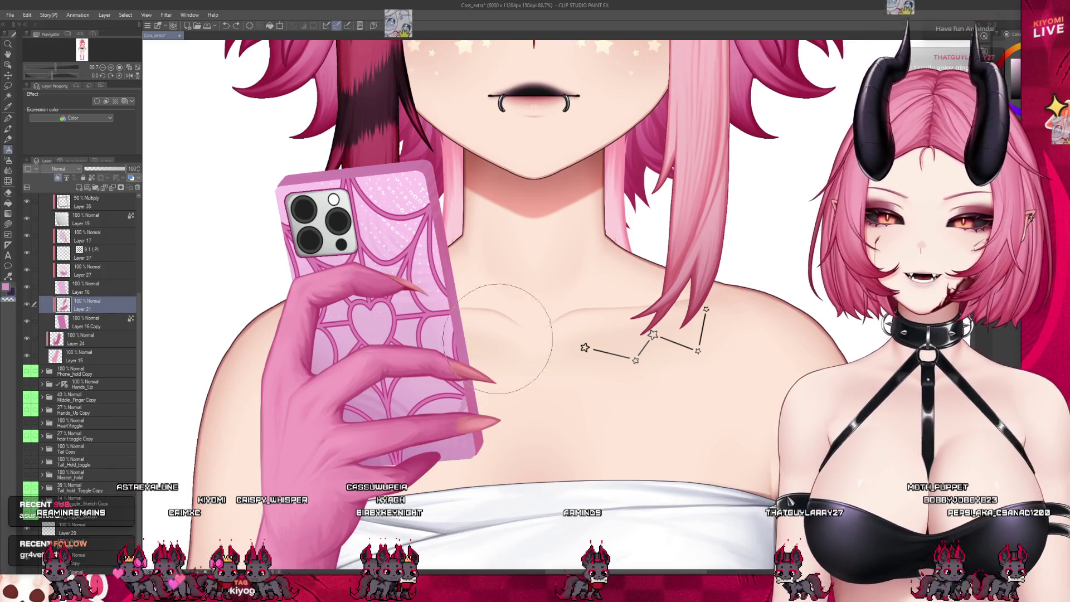
scroll(498, 338, "down", 1)
left_click(8, 129)
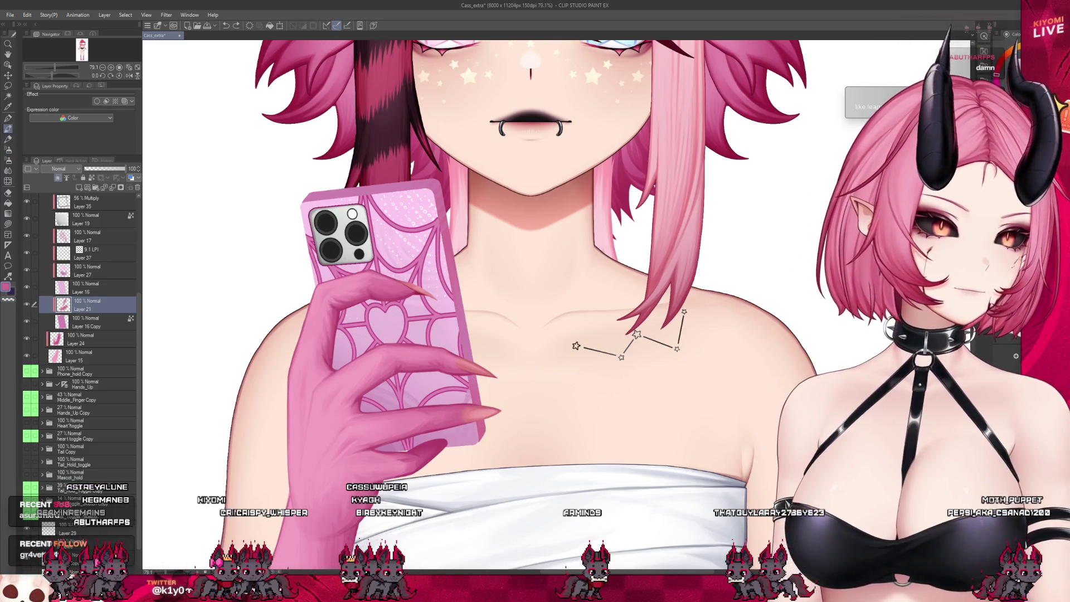
left_click(8, 160)
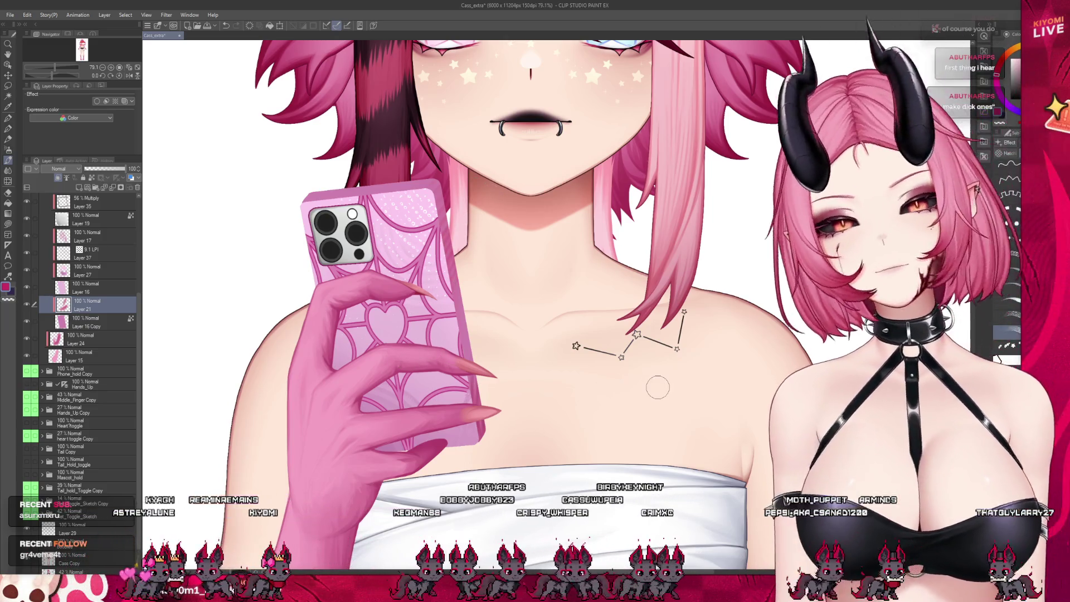
scroll(418, 361, "down", 3)
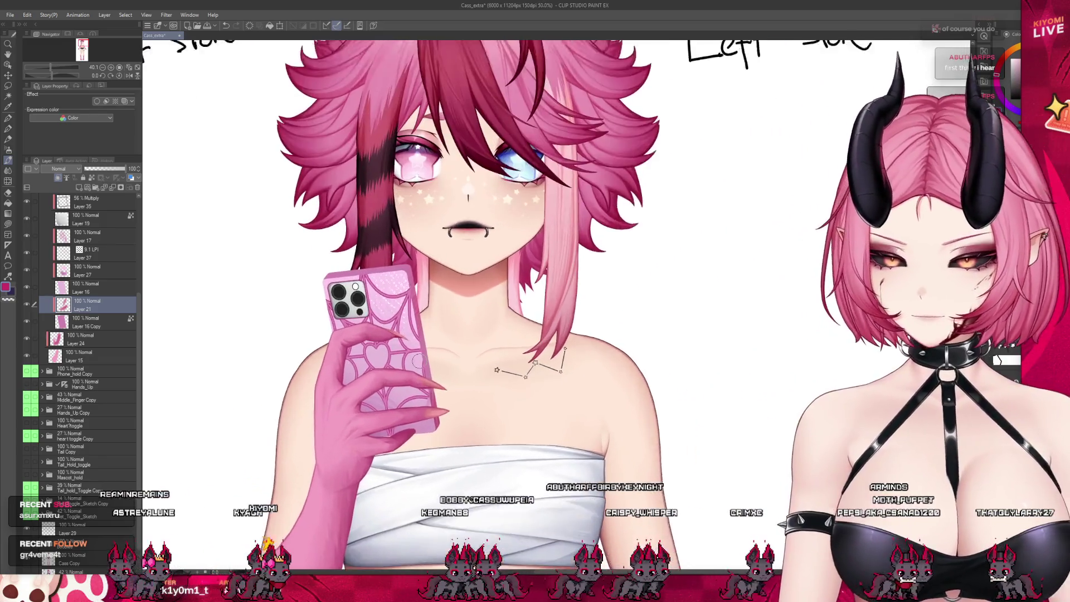
scroll(418, 361, "up", 2)
scroll(418, 361, "up", 3)
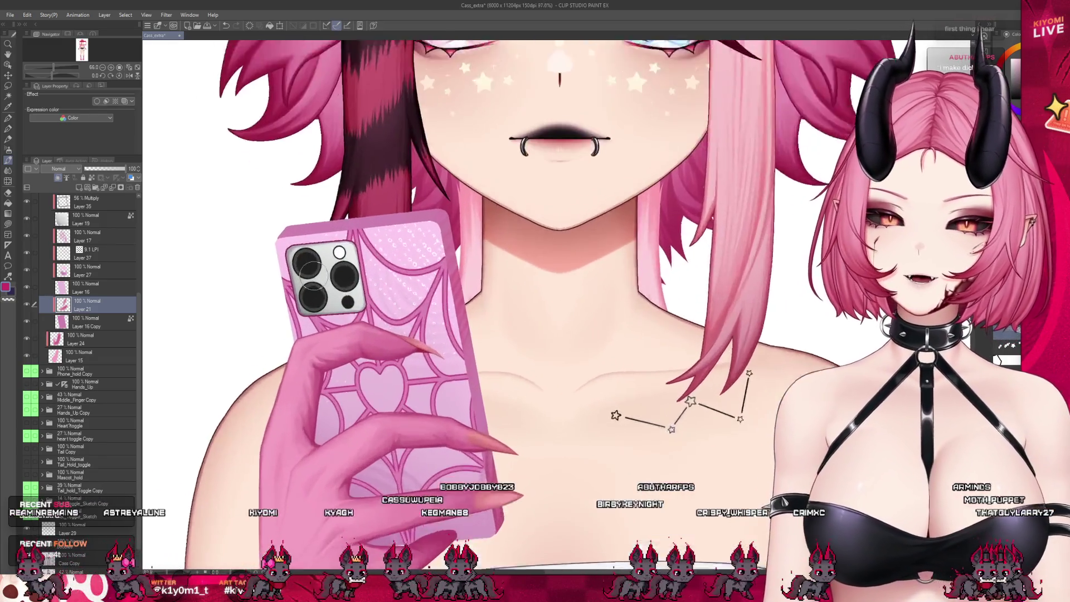
left_click(414, 290, "alt")
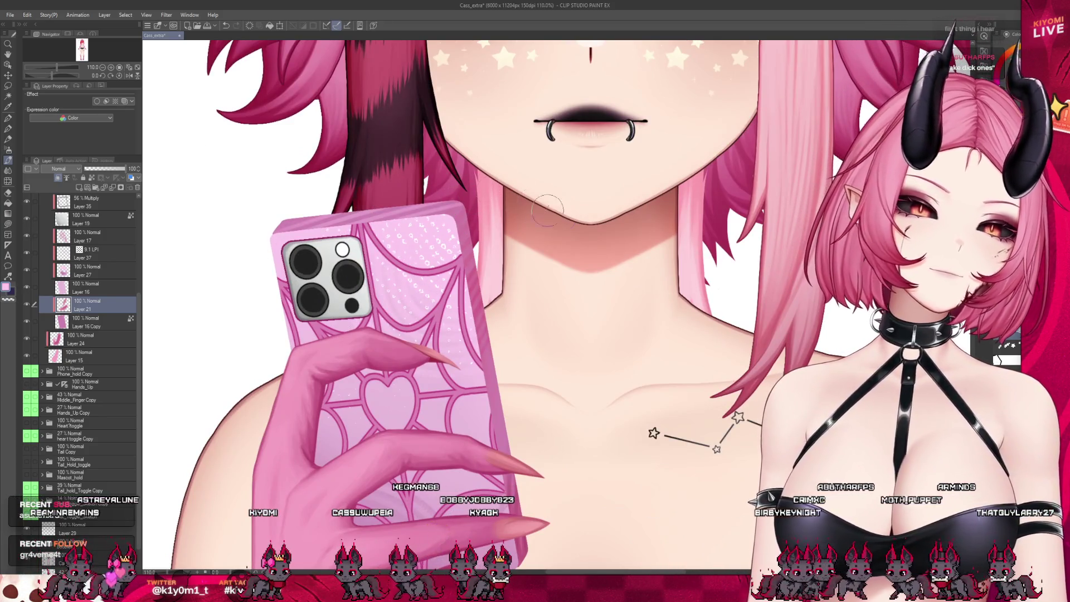
Add a new empty raster layer, Layer 38, above Layer 21
scroll(402, 204, "down", 5)
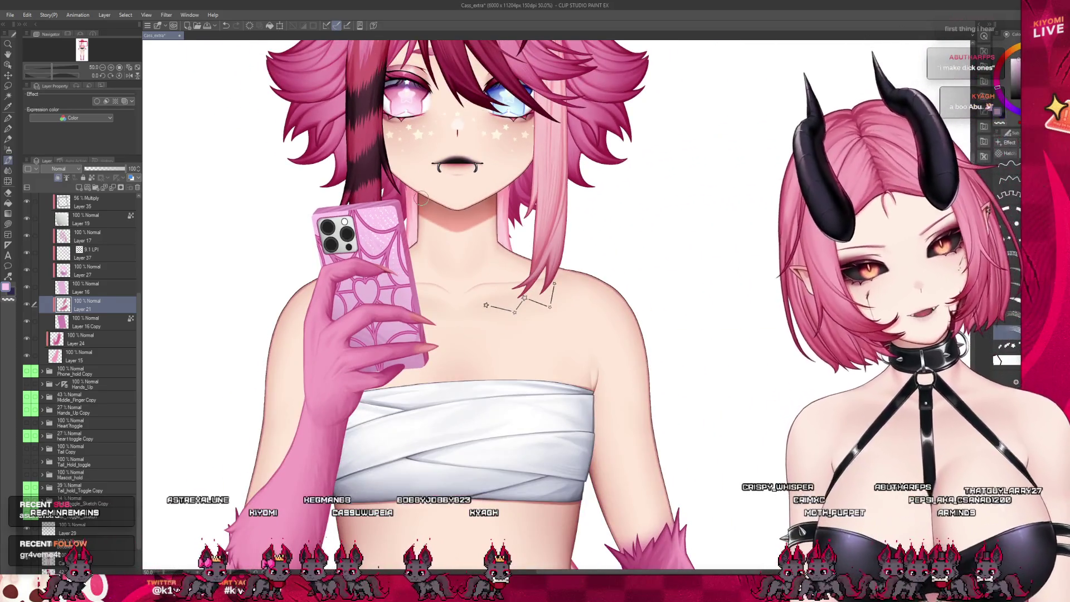
scroll(412, 195, "up", 5)
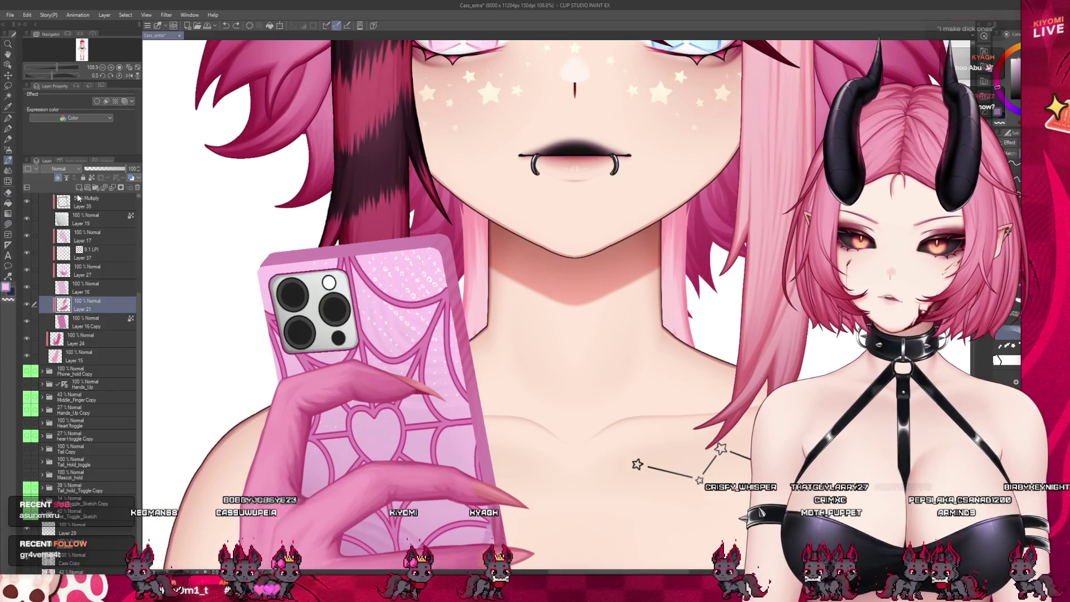
left_click(79, 188)
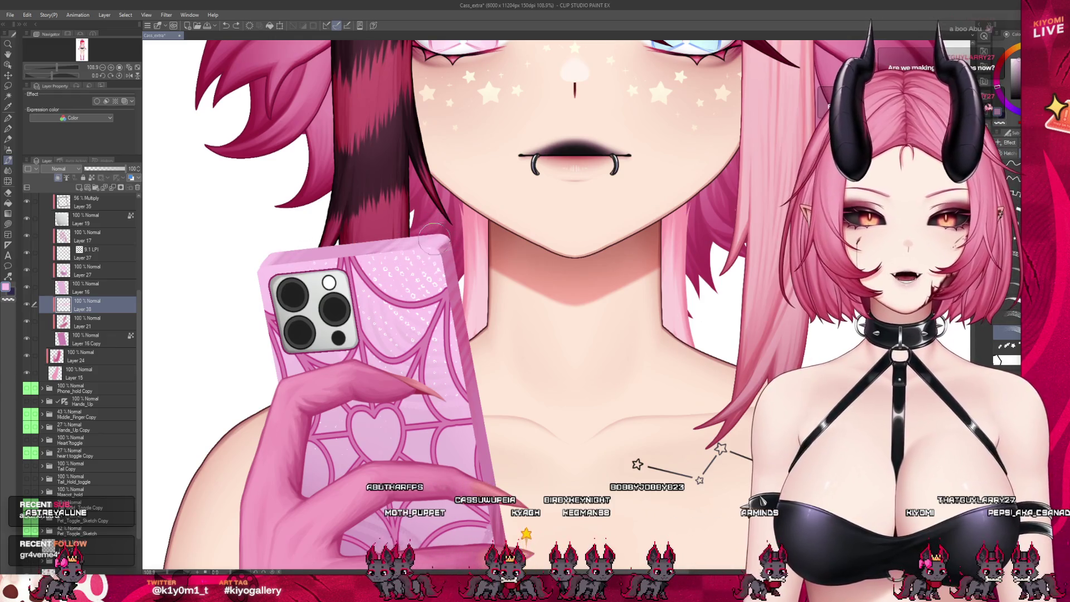
Swap main and sub colours with X so white is active, and pick another drawing tool
scroll(273, 251, "down", 5)
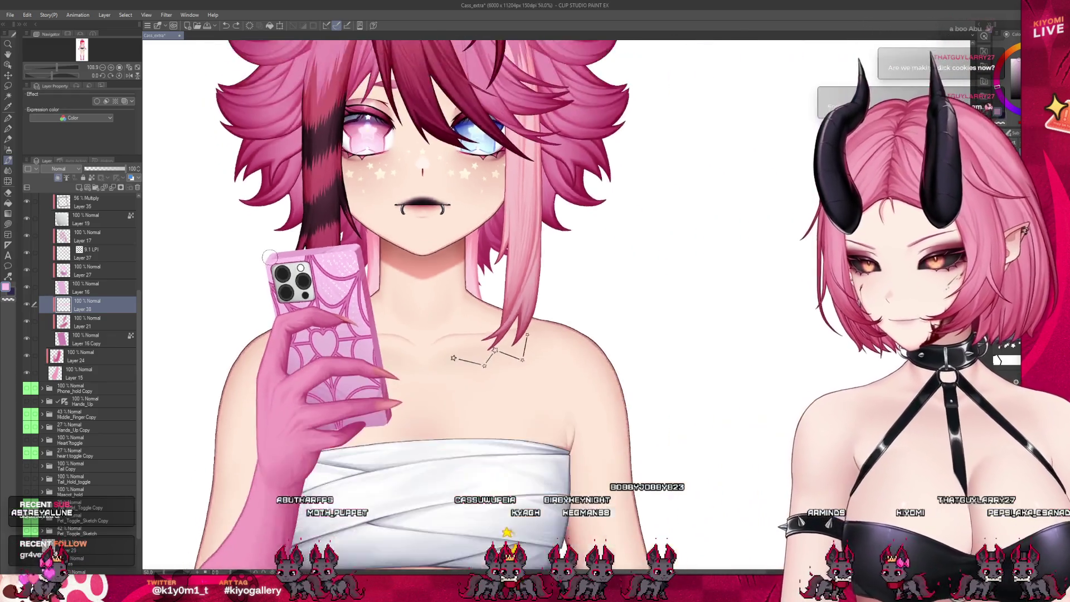
scroll(294, 261, "up", 5)
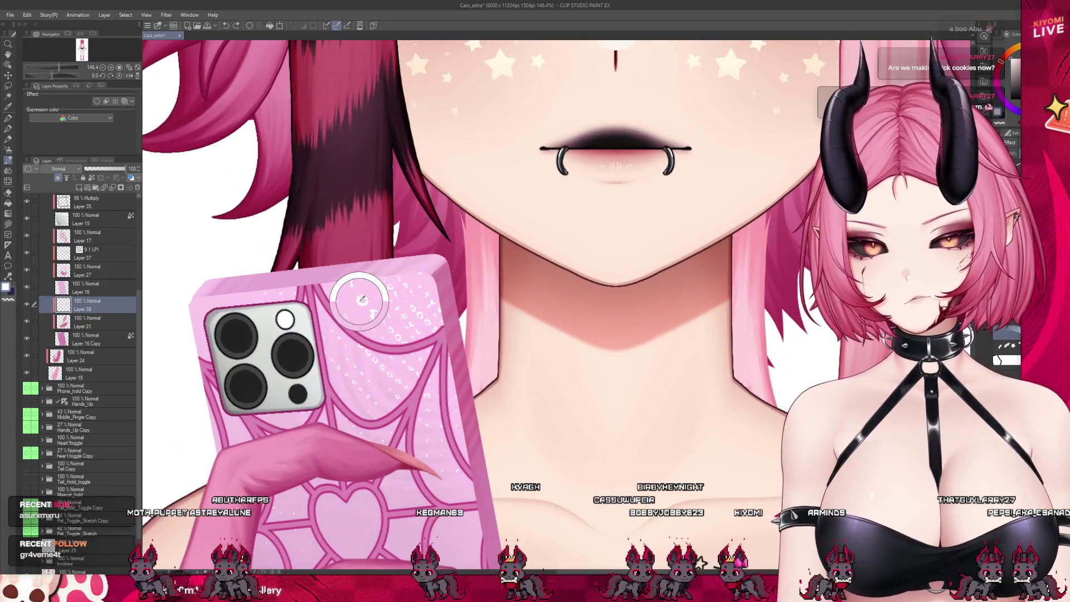
key("x")
left_click(9, 138)
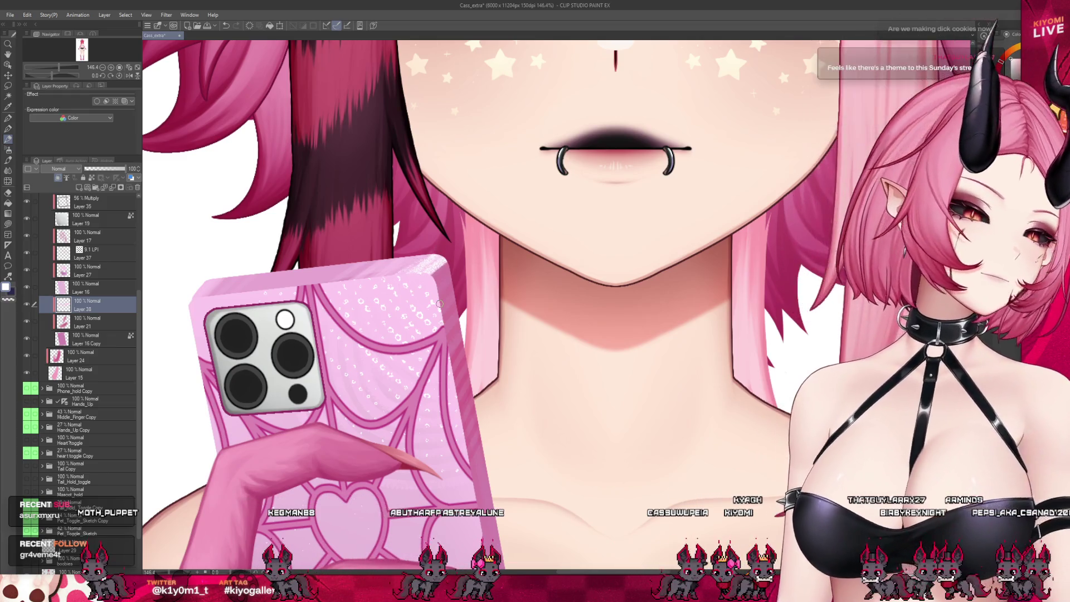
scroll(334, 287, "down", 5)
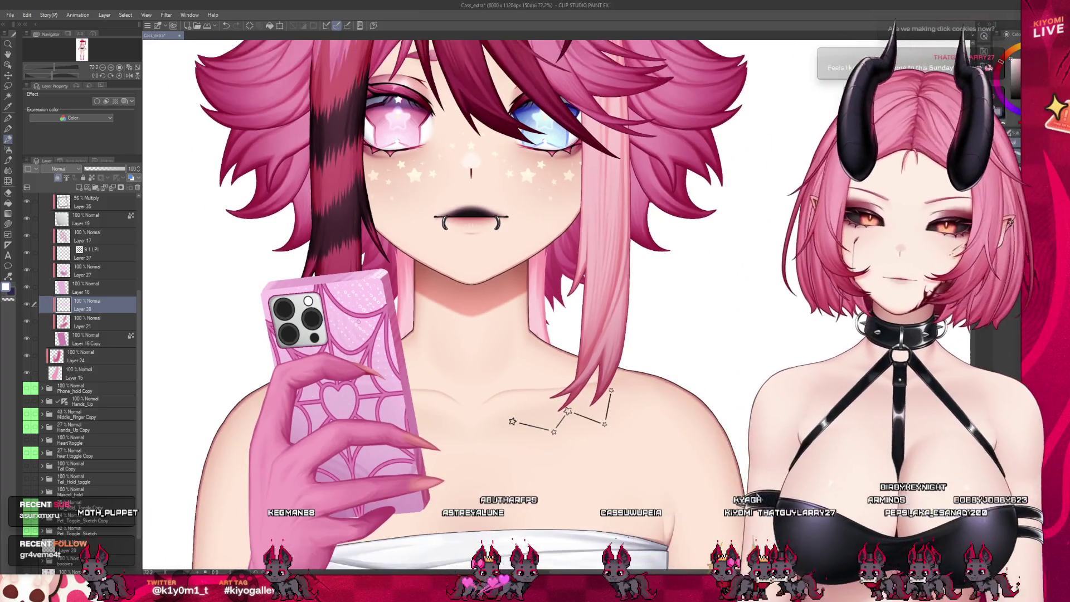
scroll(351, 215, "up", 3)
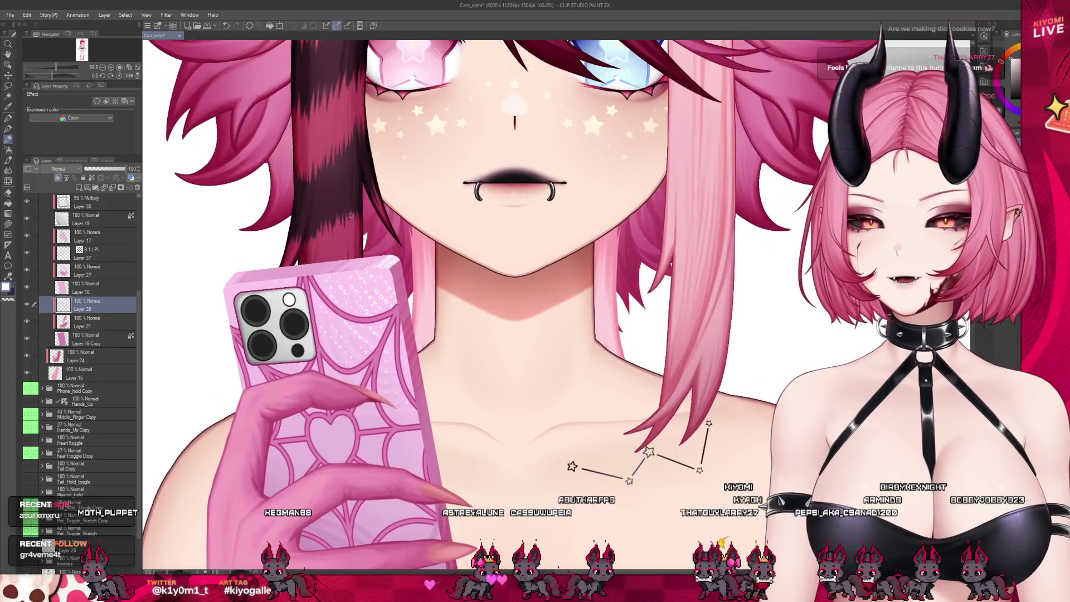
scroll(351, 215, "up", 2)
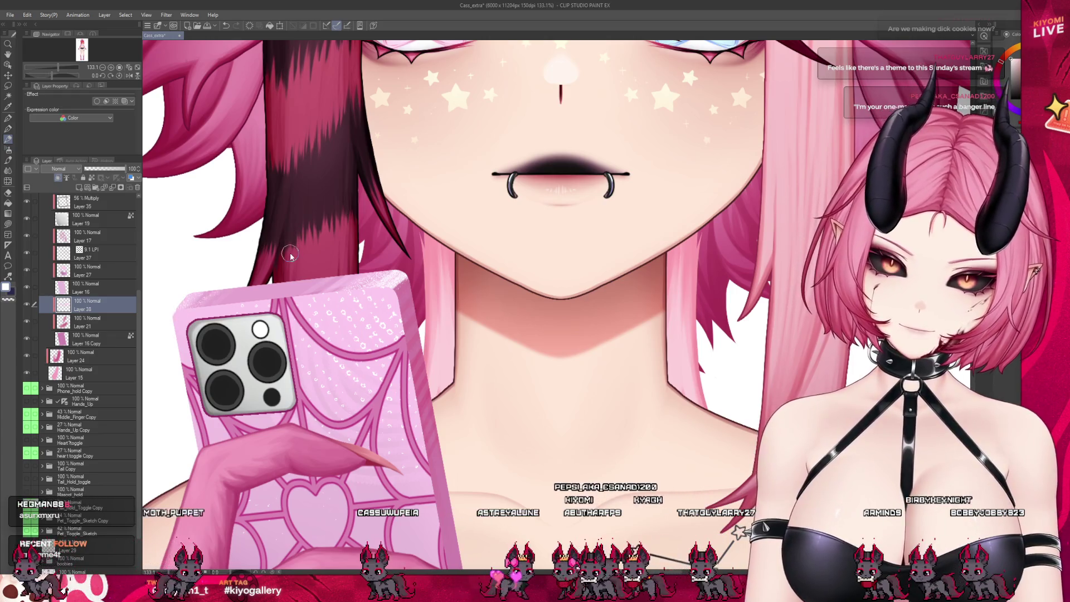
scroll(292, 262, "down", 6)
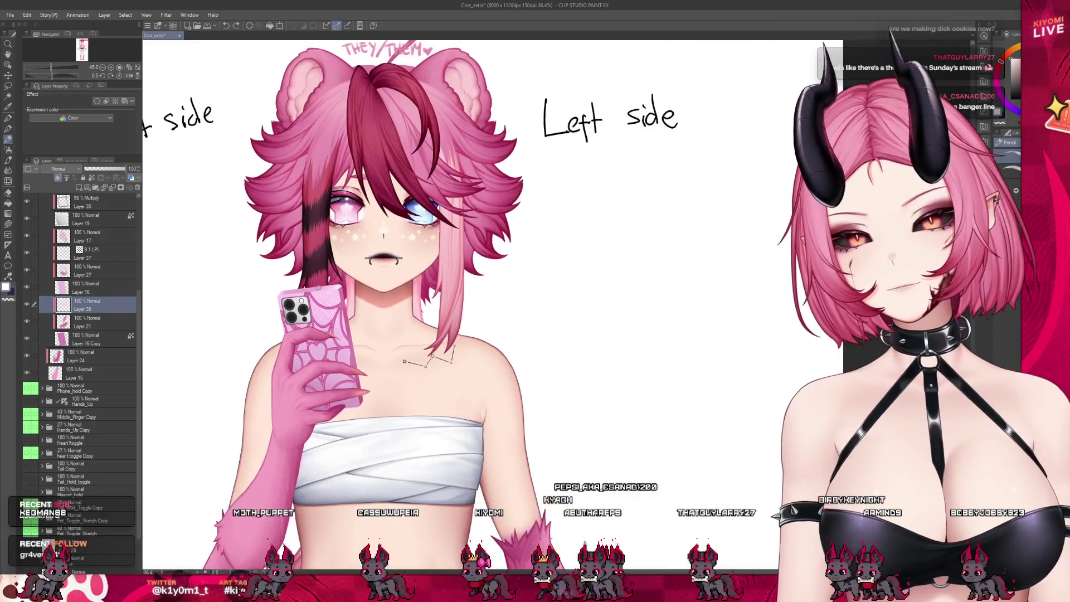
scroll(308, 277, "up", 2)
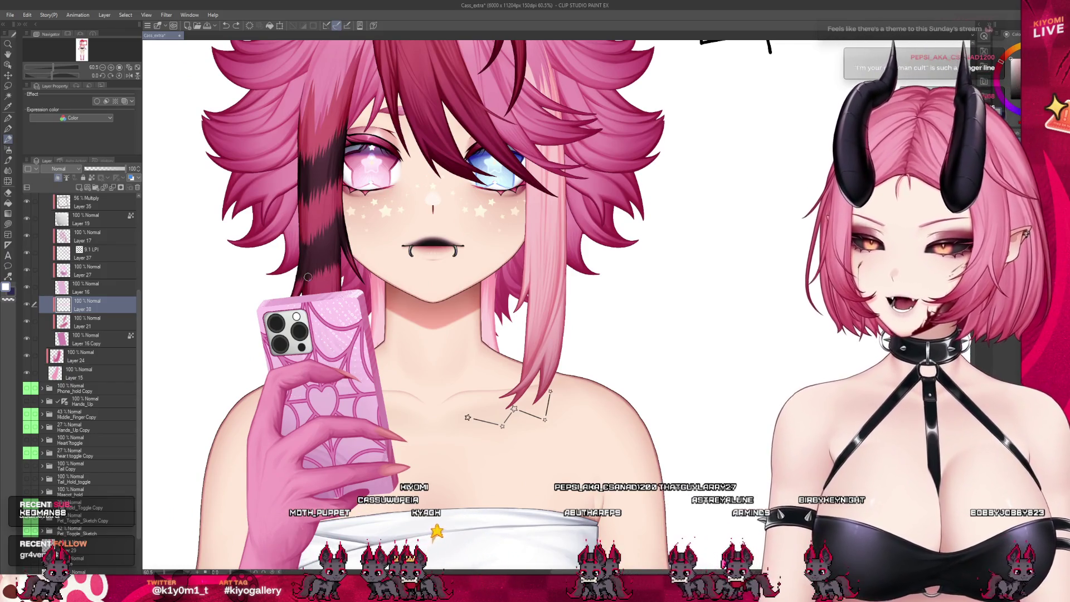
scroll(308, 277, "down", 2)
scroll(233, 378, "up", 3)
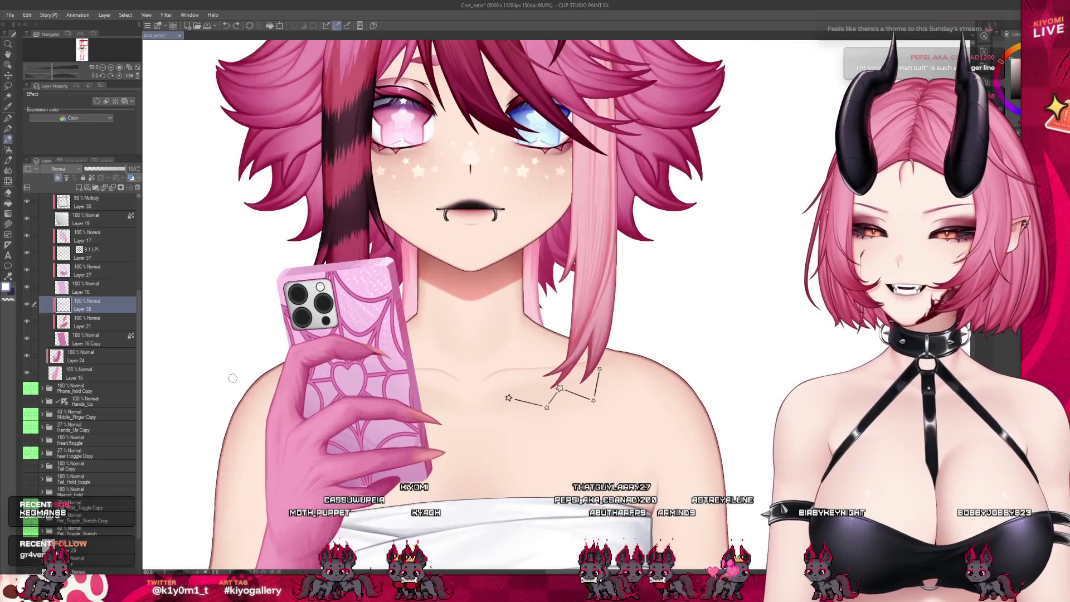
scroll(287, 341, "up", 2)
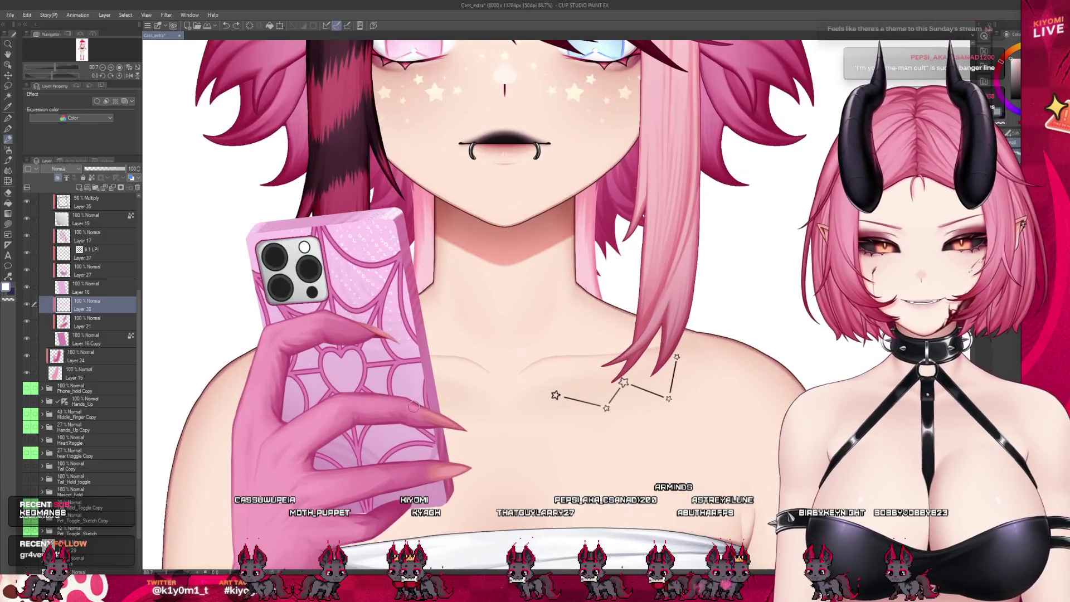
left_click(37, 323)
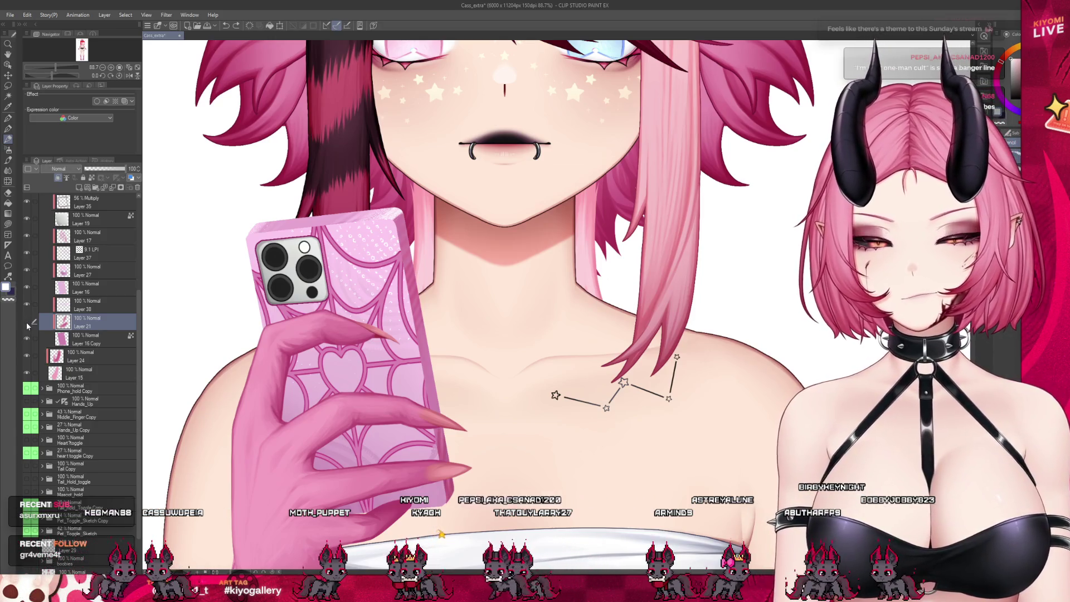
key("ctrl+minus")
key("ctrl+minus")
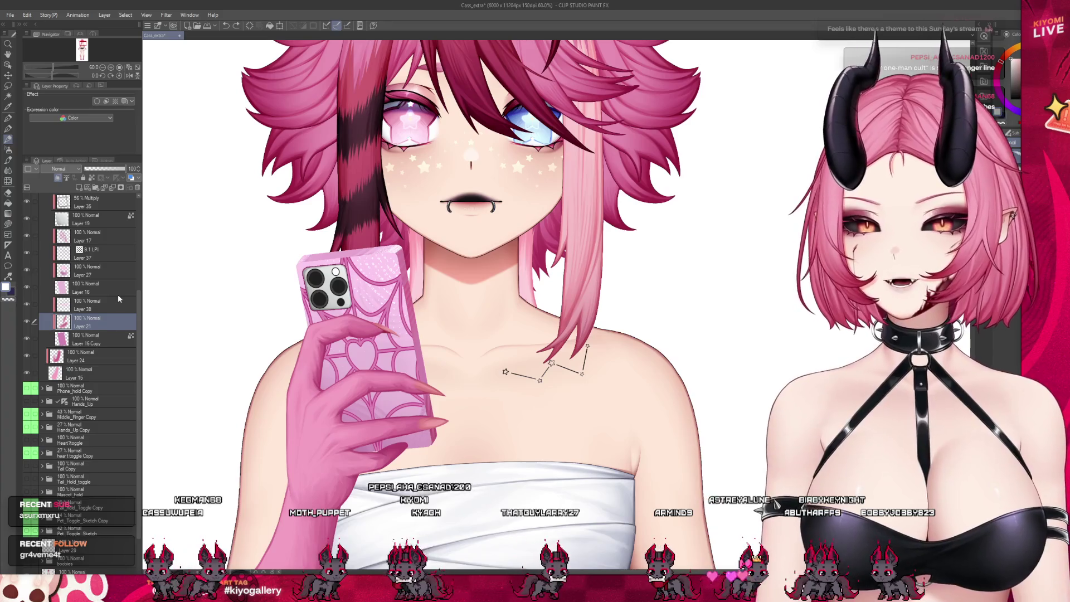
scroll(439, 329, "up", 1)
scroll(409, 308, "up", 2)
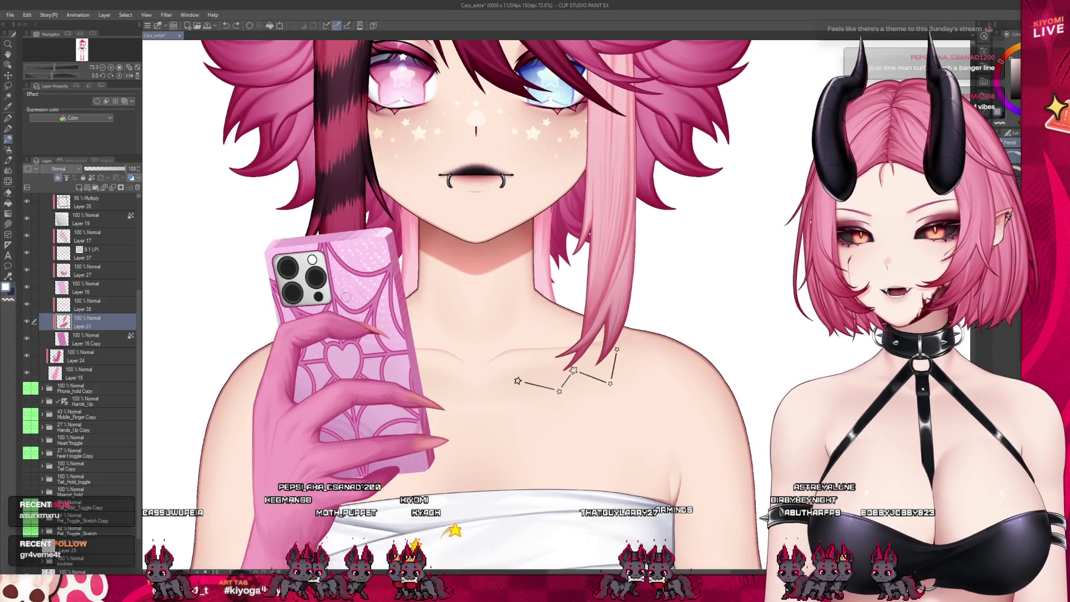
left_click(89, 287)
left_click(85, 236)
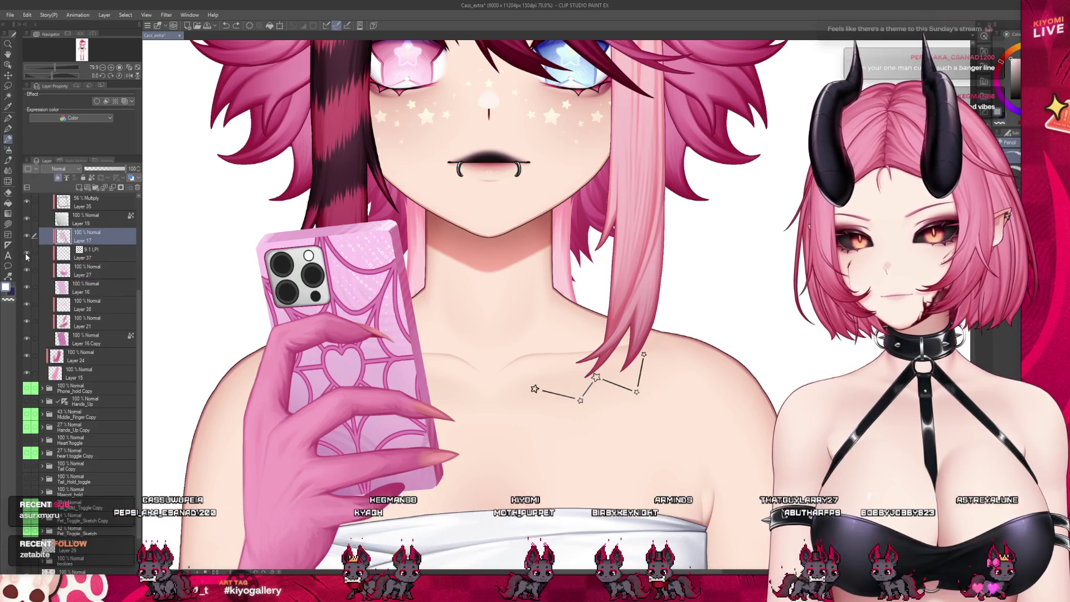
left_click(27, 236)
left_click(27, 237)
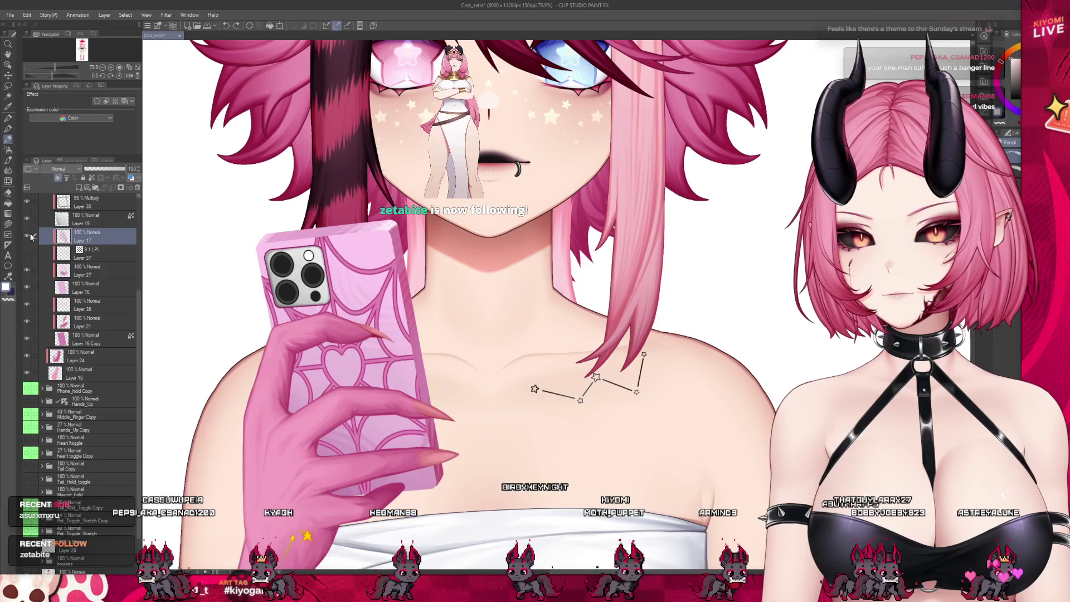
left_click(89, 271)
left_click(113, 189)
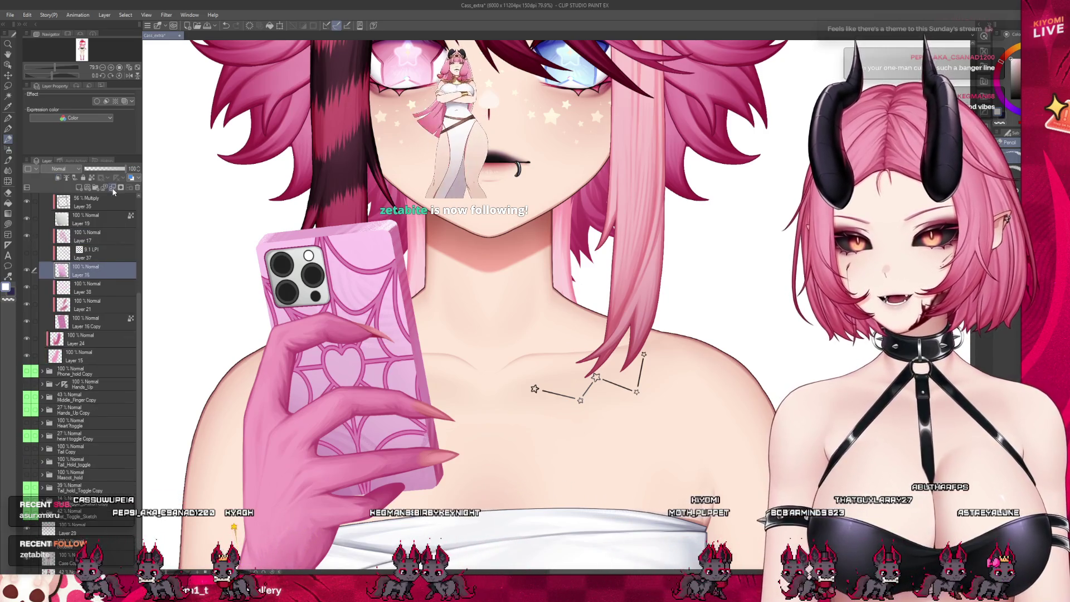
left_click(227, 26)
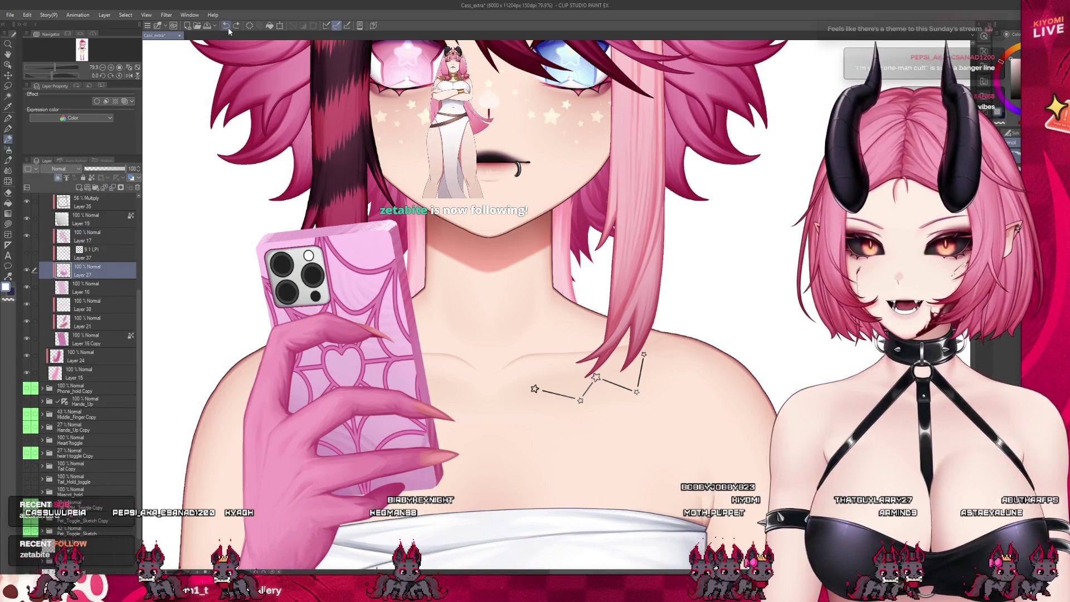
Duplicate the Layer 16 case layer as Difference at 36% opacity and hide the green web pattern
key("ctrl+y")
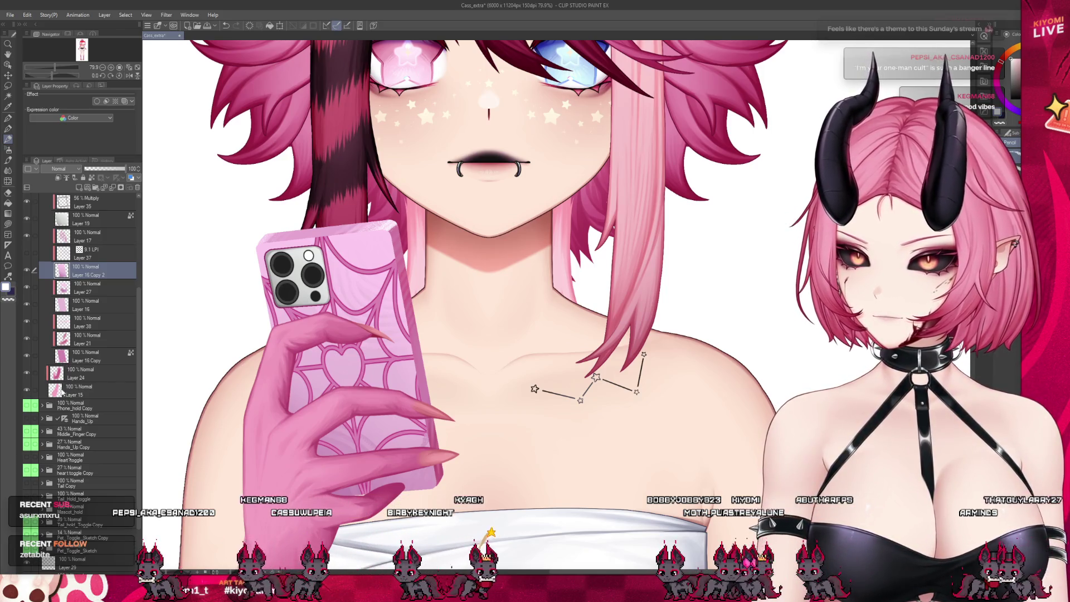
key("shift+alt+e")
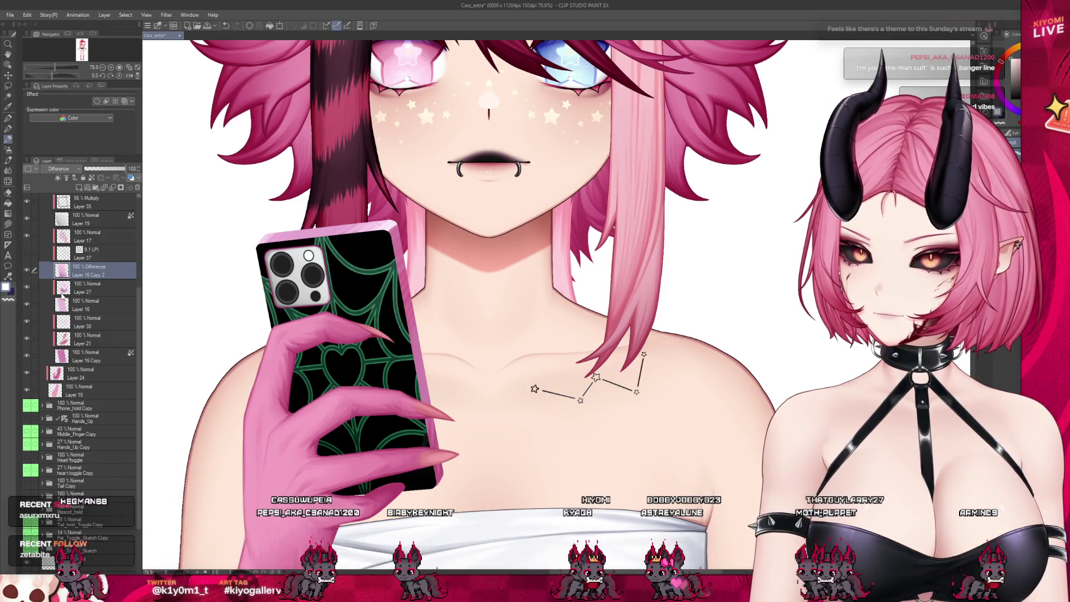
left_click(27, 235)
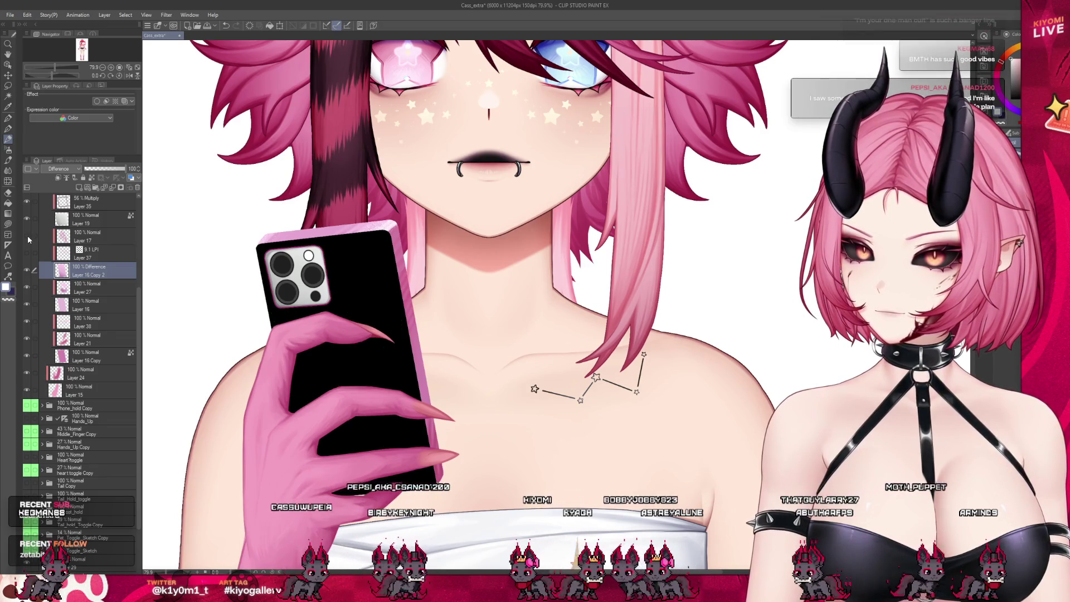
left_click_drag(117, 168, 102, 172)
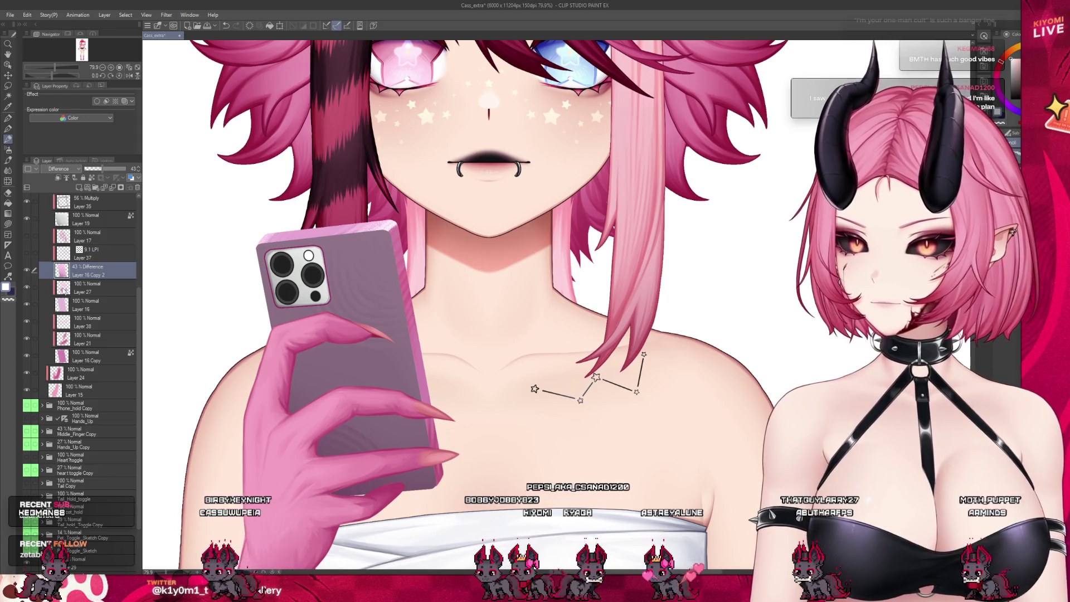
Try Hard light, Divide, Exclusion, Linear light and Vivid light blending on the case copy at 100%
key("Up")
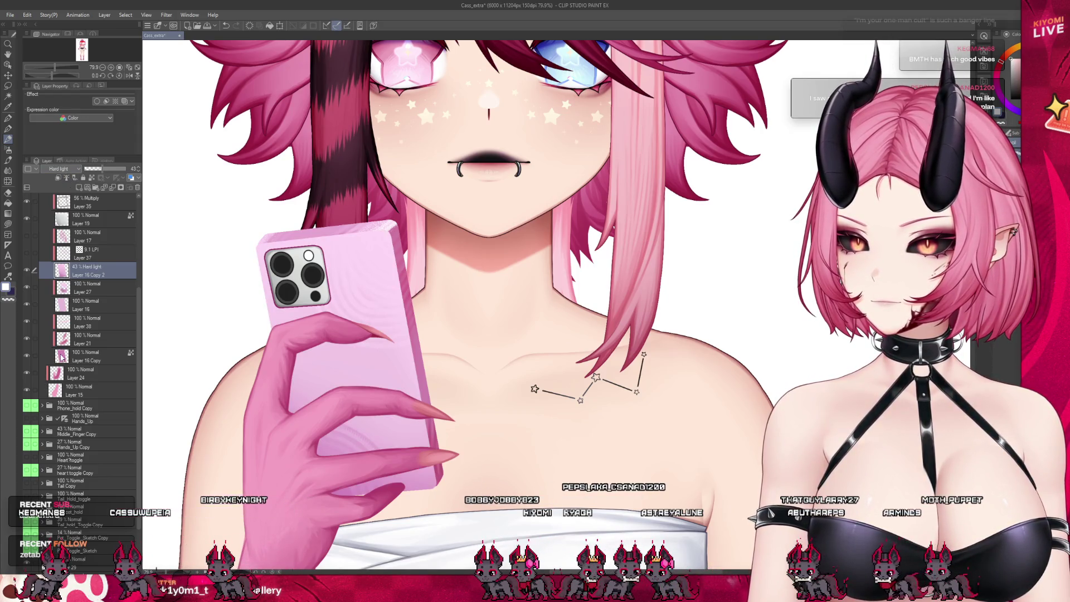
key("End")
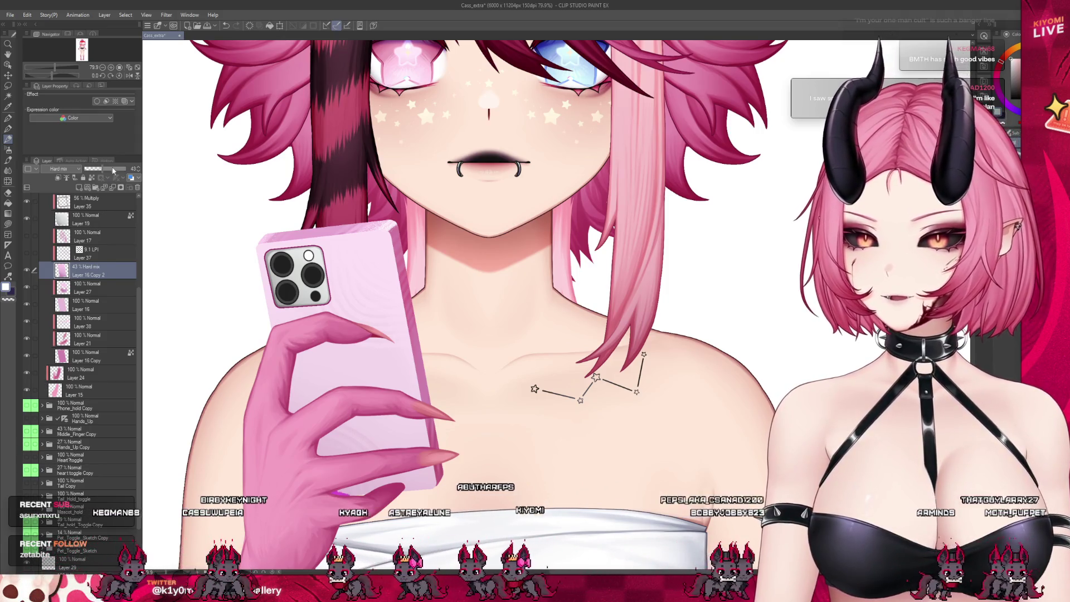
left_click_drag(101, 168, 125, 168)
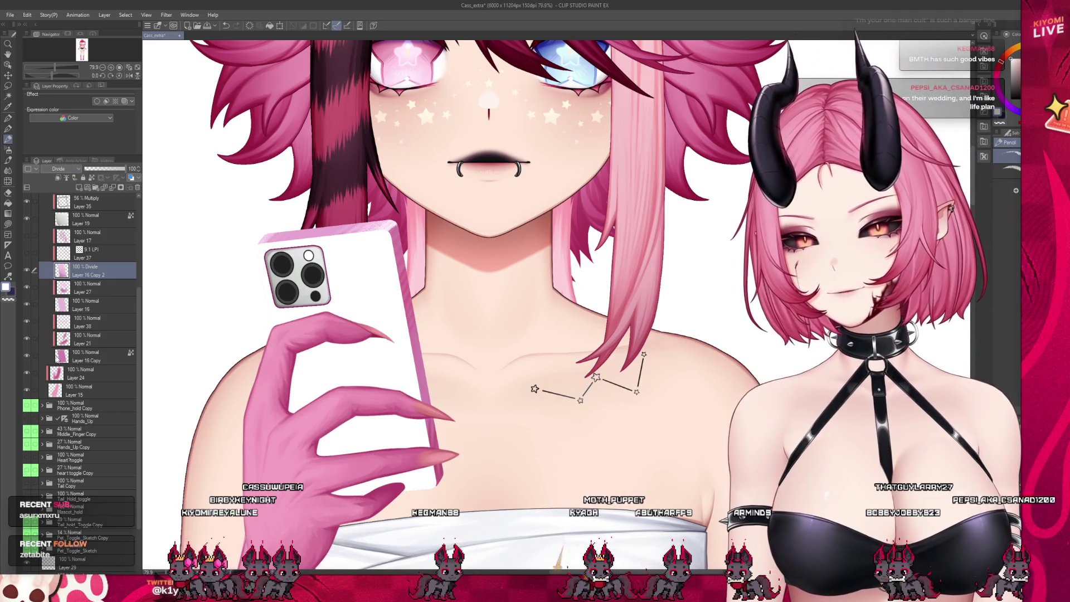
key("Up")
key("Up")
key("Up")
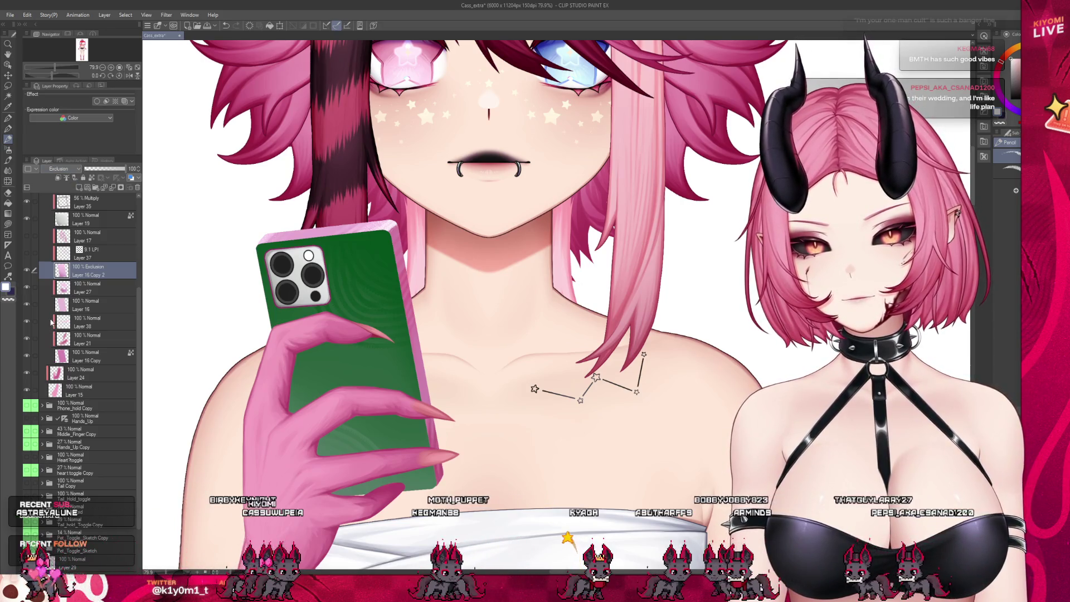
key("Up")
key("Up")
key("Up")
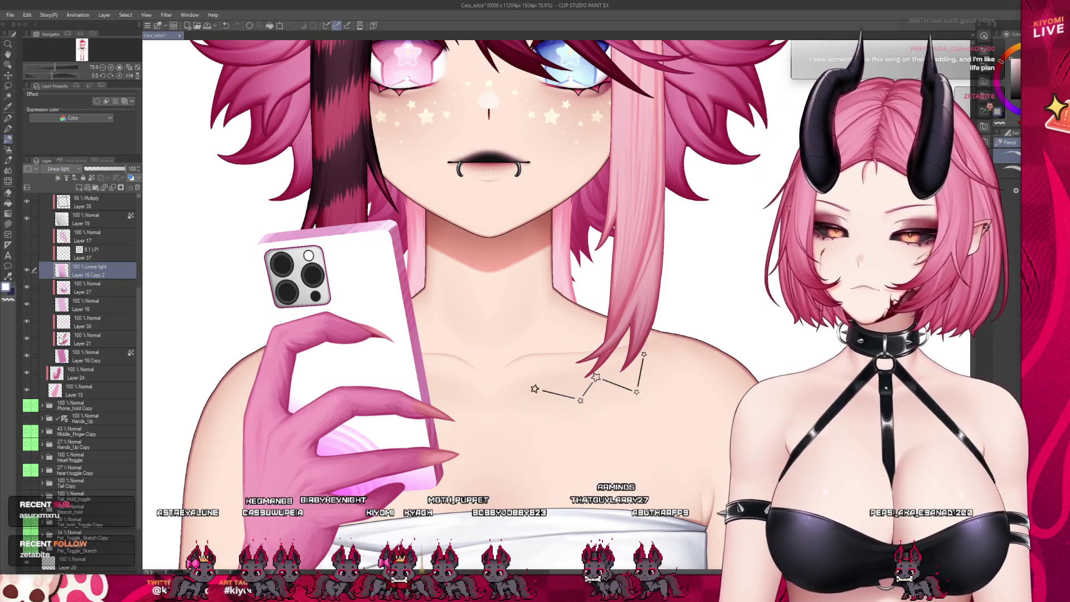
key("Up")
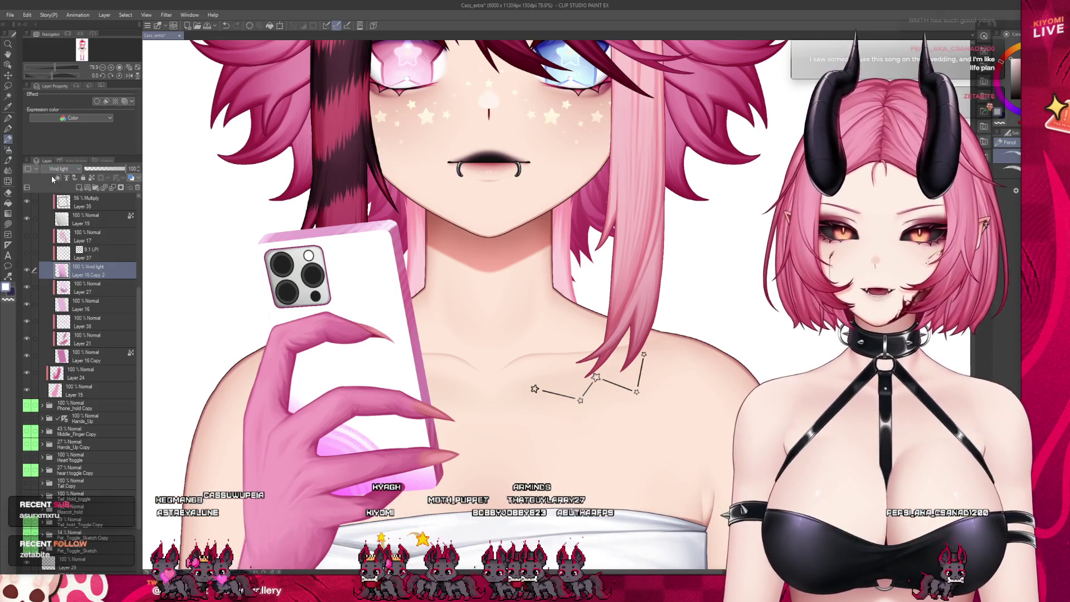
key("Down")
key("Down")
key("Down")
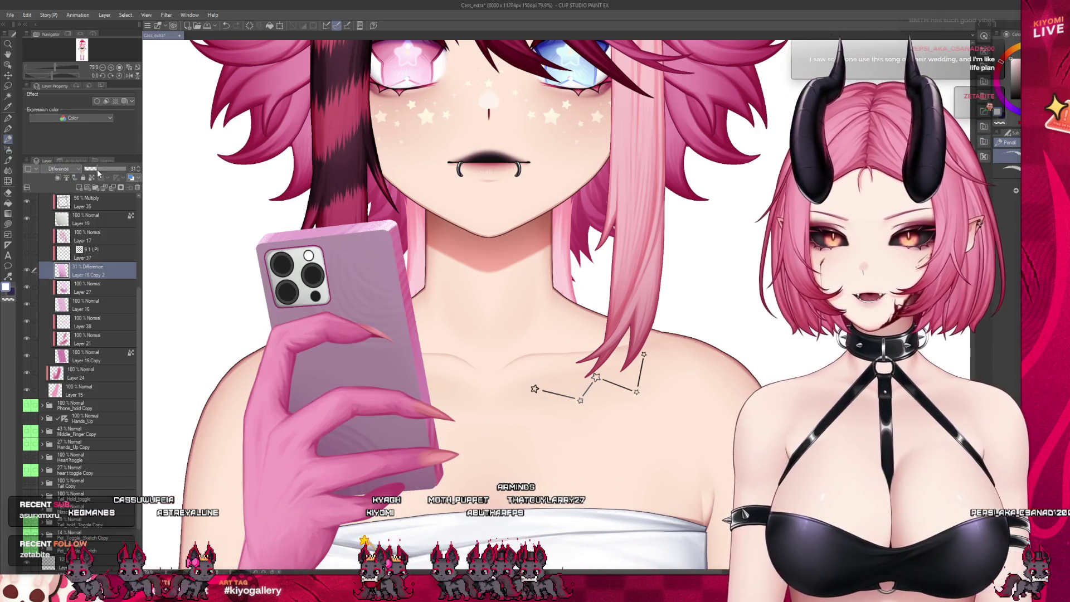
After testing Hard mix, set the case copy to Exclusion blending at 100% opacity
left_click(99, 168)
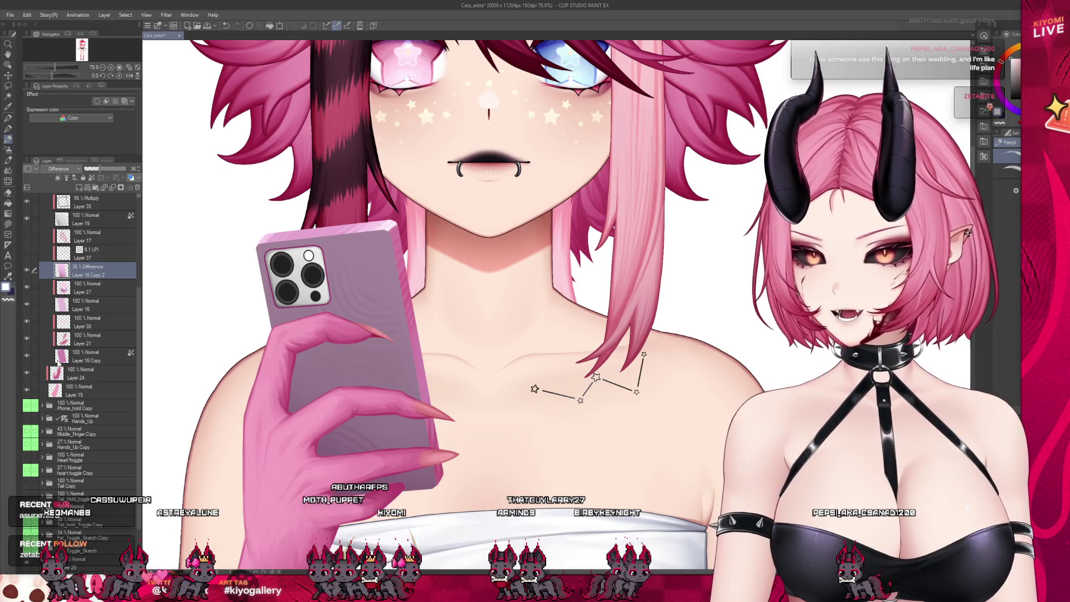
key("Up")
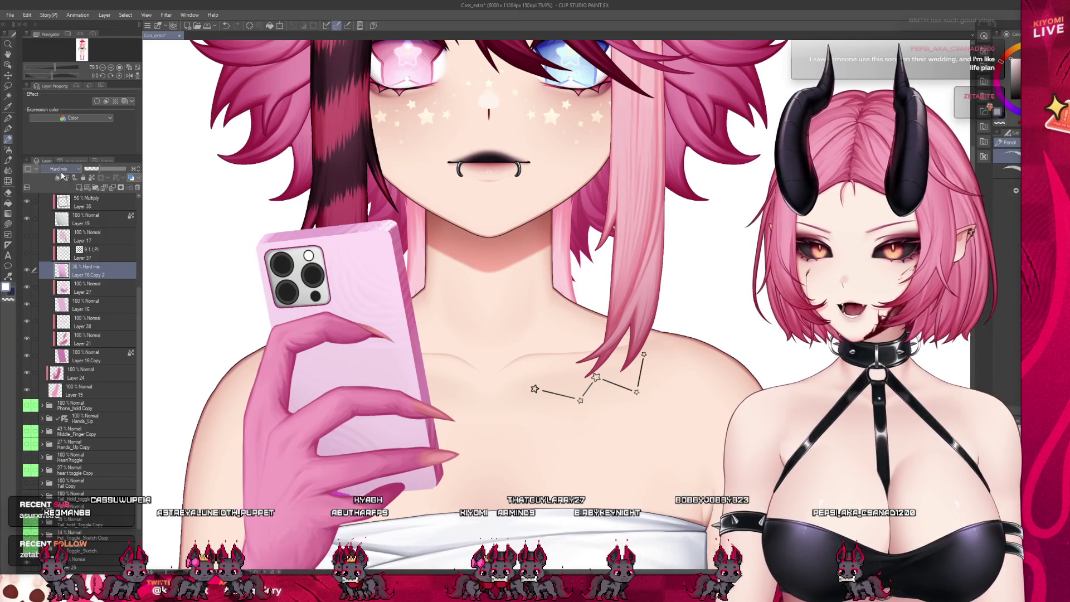
key("Down")
key("Down")
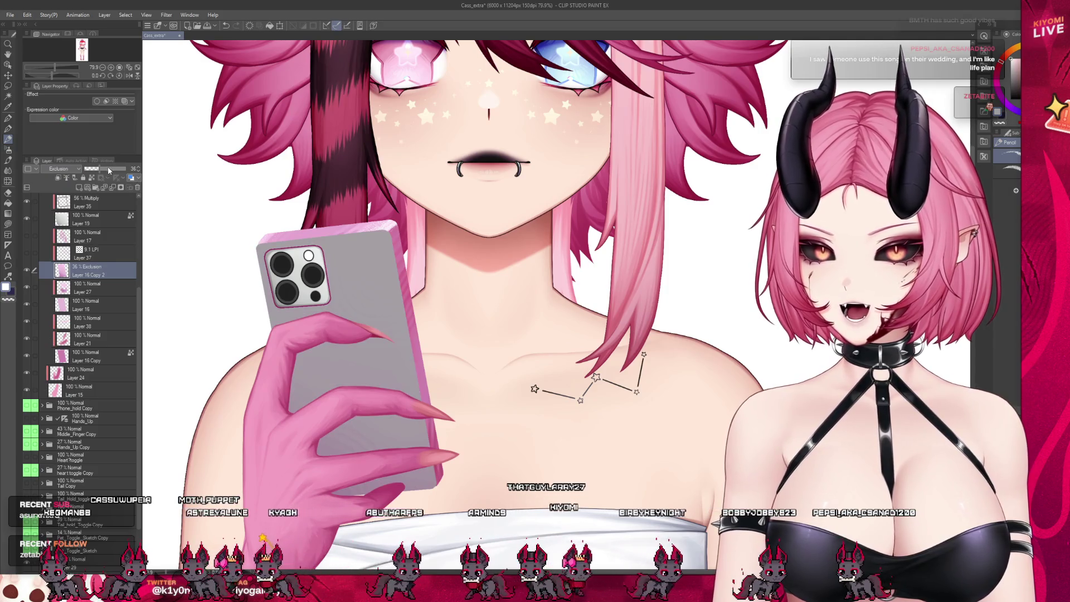
left_click_drag(109, 170, 126, 168)
scroll(141, 340, "down", 1)
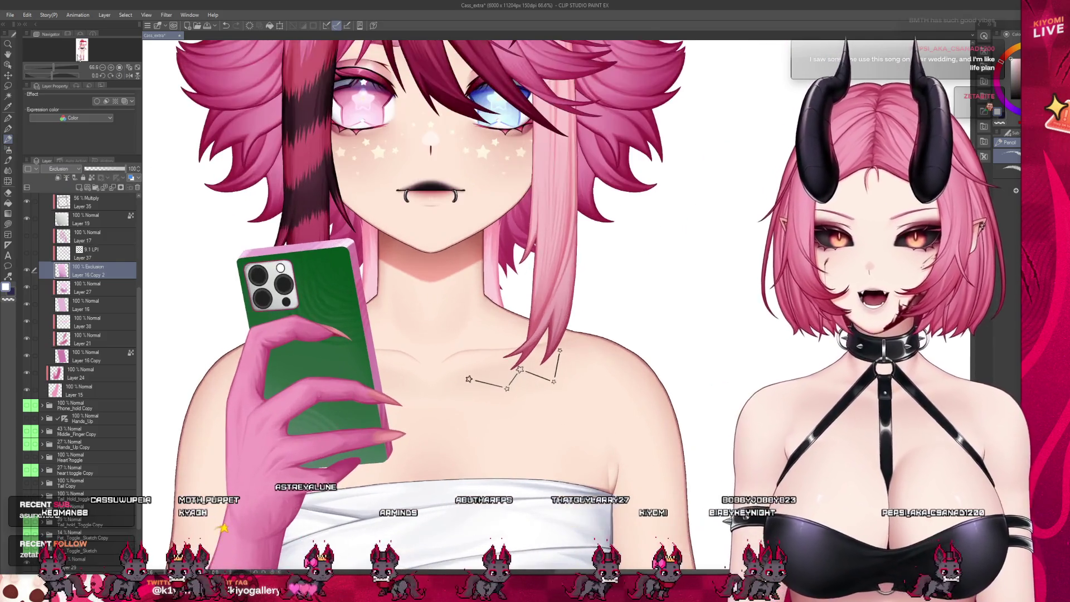
Bring Clip Studio back into focus on the drawing workspace and save the file
key("alt")
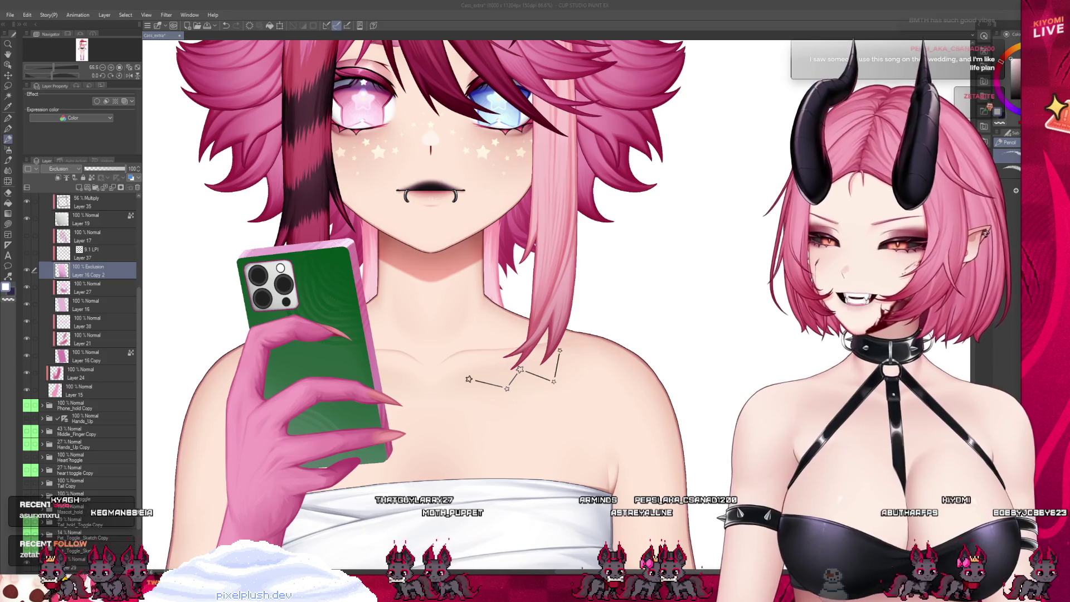
left_click(71, 6)
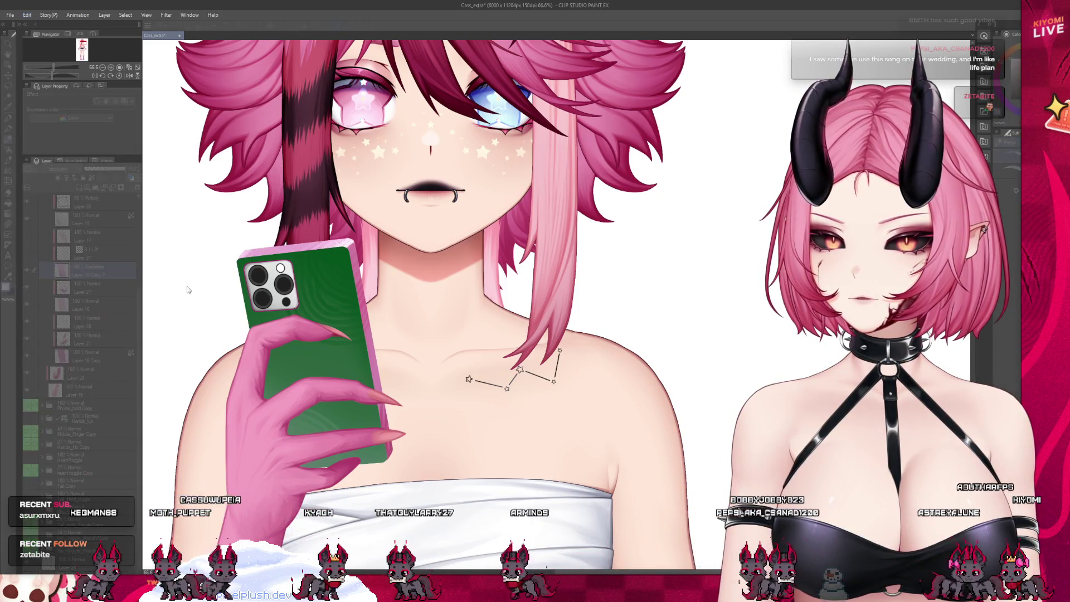
left_click(39, 48)
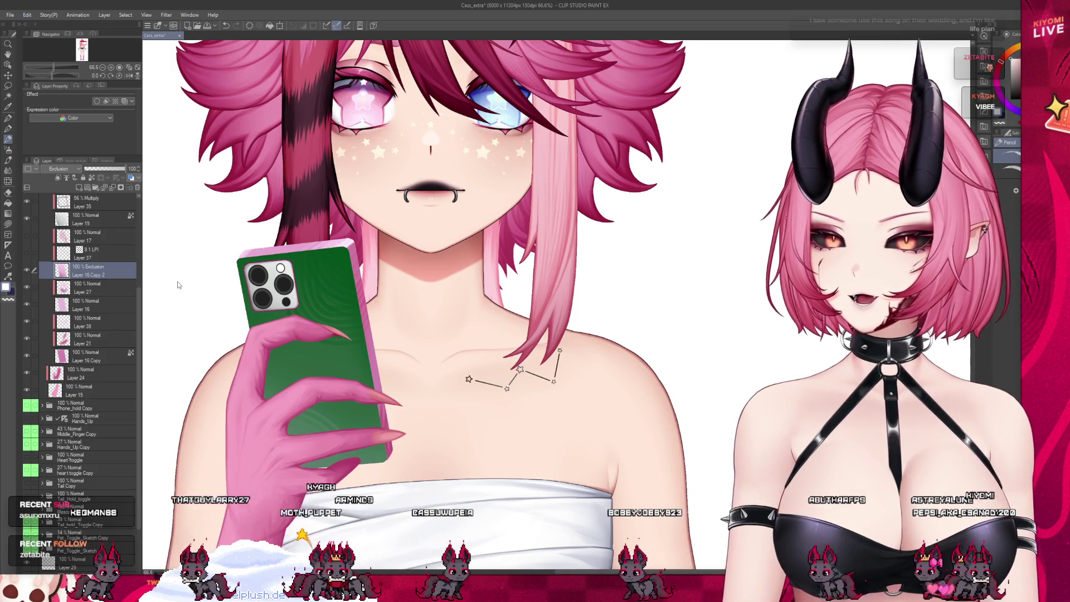
key("ctrl+s")
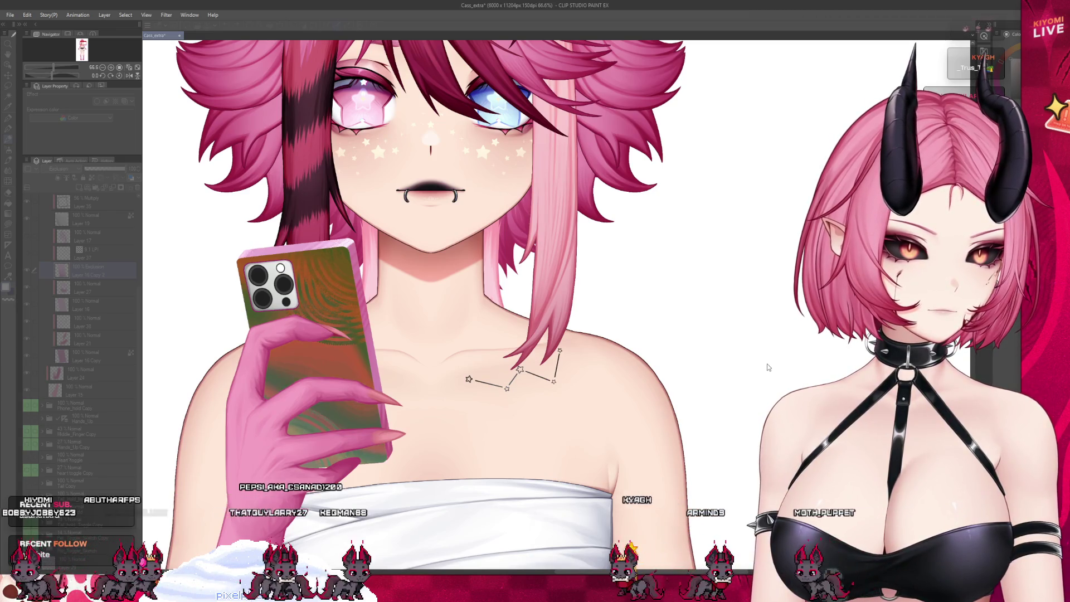
Flip between the yellow-green and red-green case versions, keeping the rainbow iridescent result
key("ctrl+z")
key("ctrl+y")
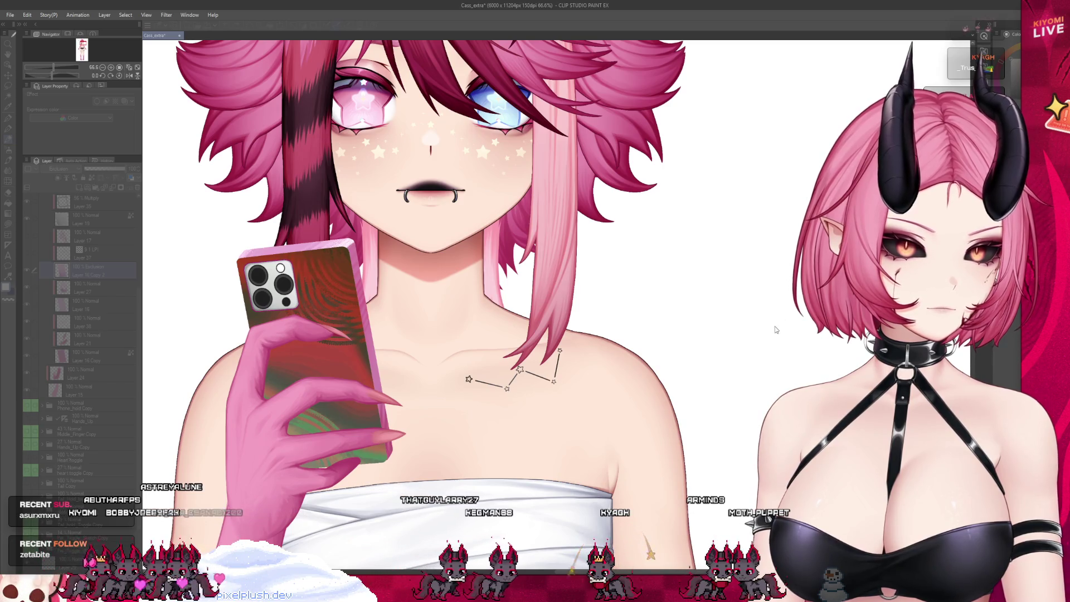
key("ctrl+z")
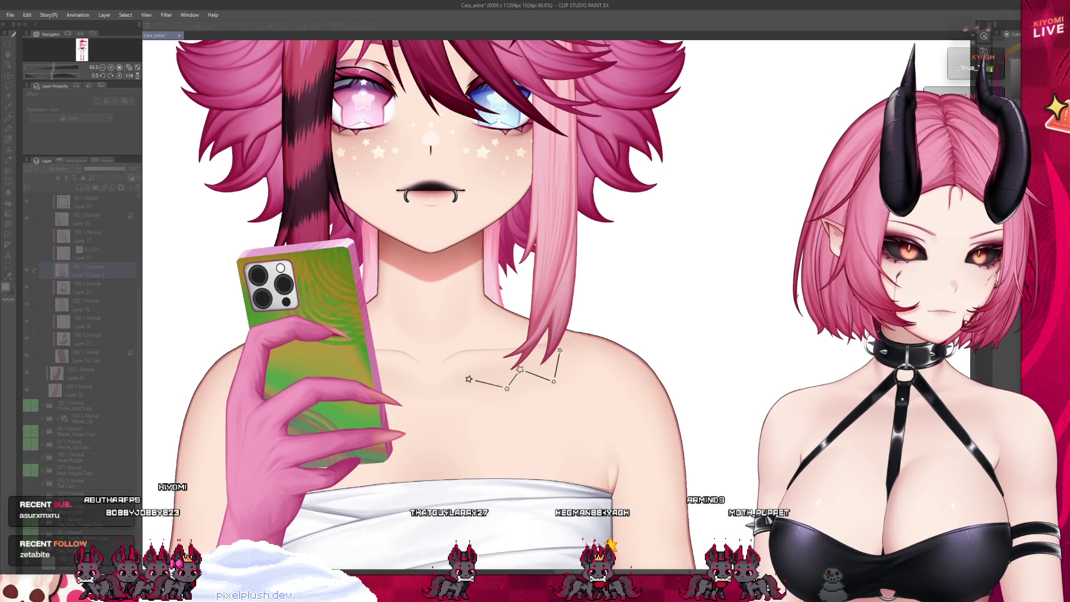
key("ctrl+y")
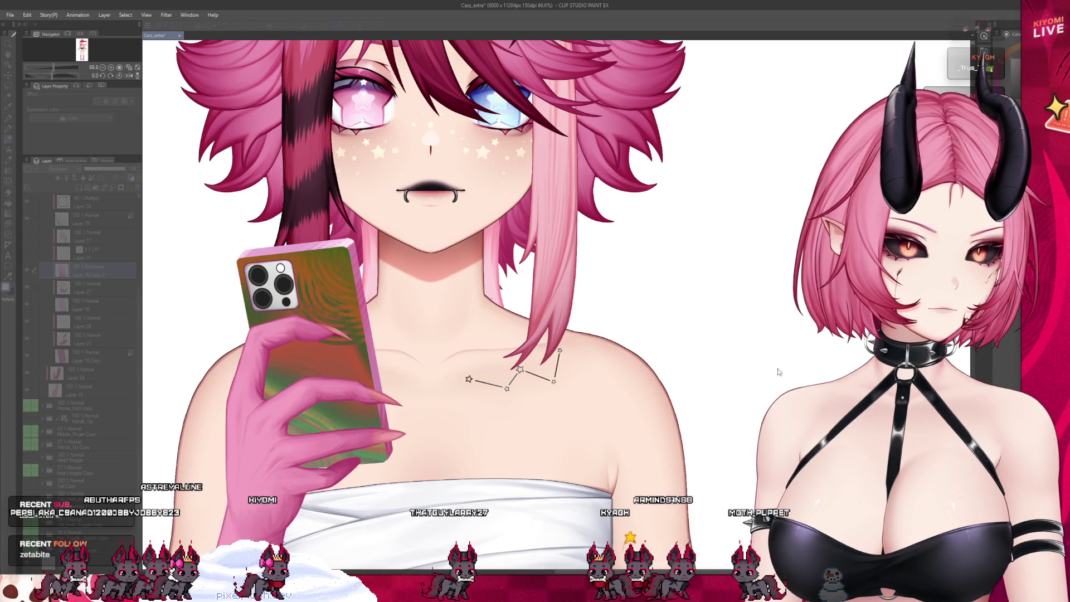
key("ctrl+y")
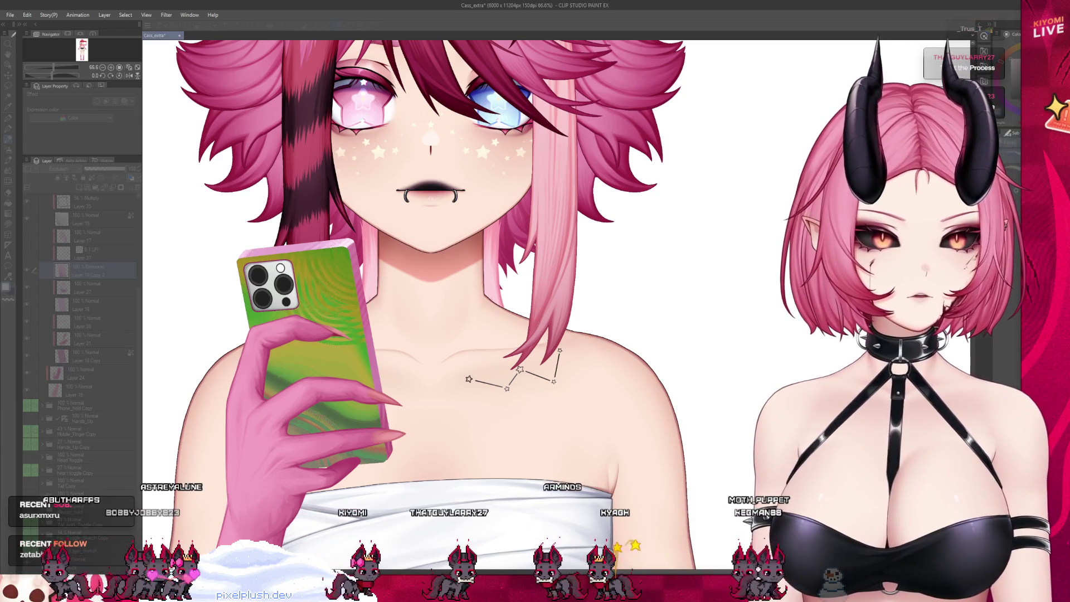
key("ctrl+z")
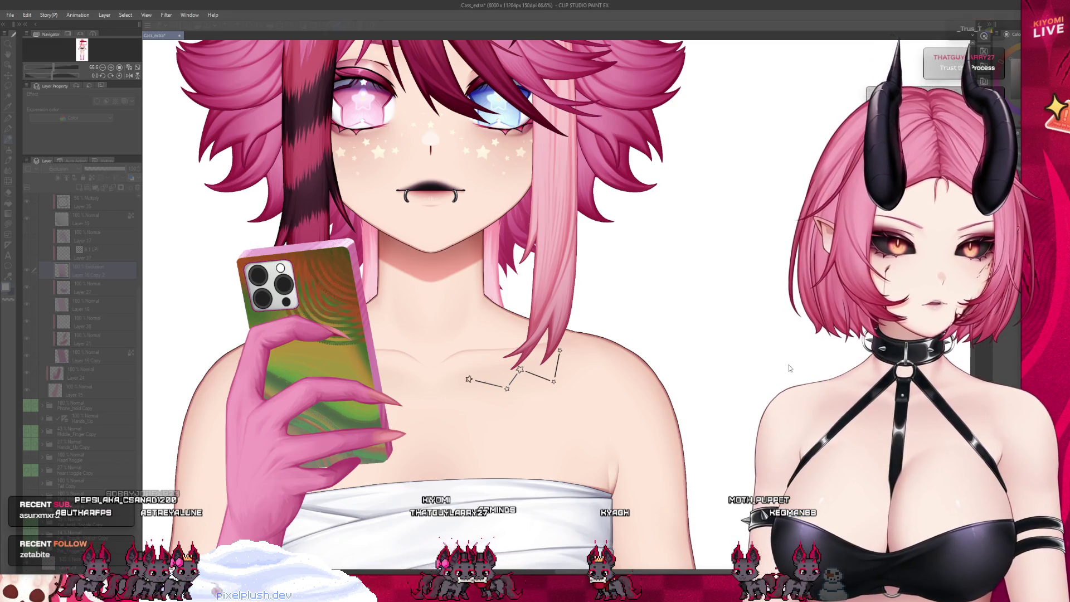
key("ctrl+y")
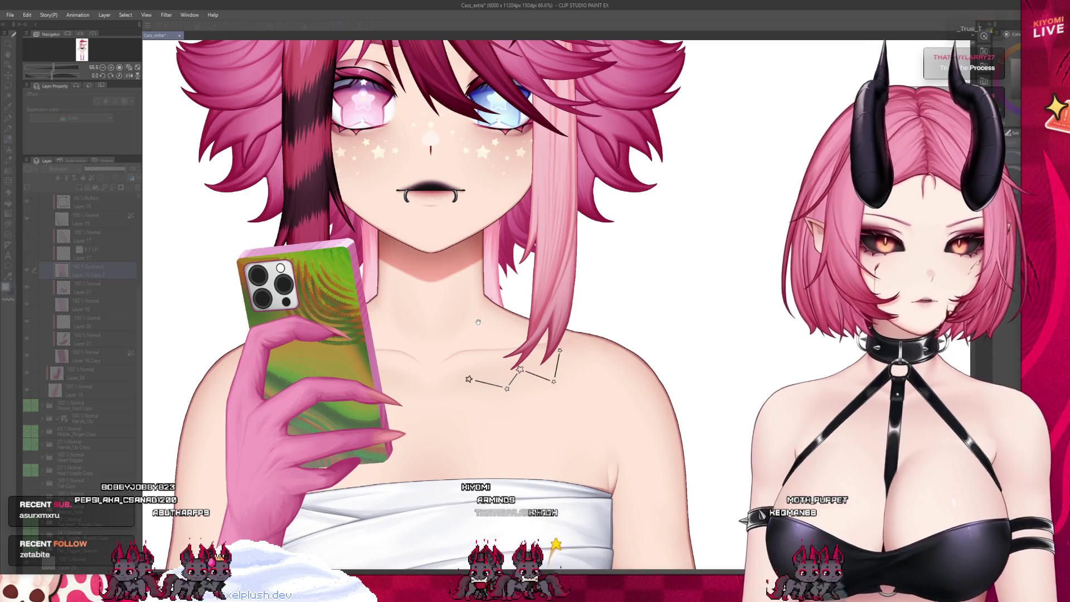
scroll(458, 324, "up", 1)
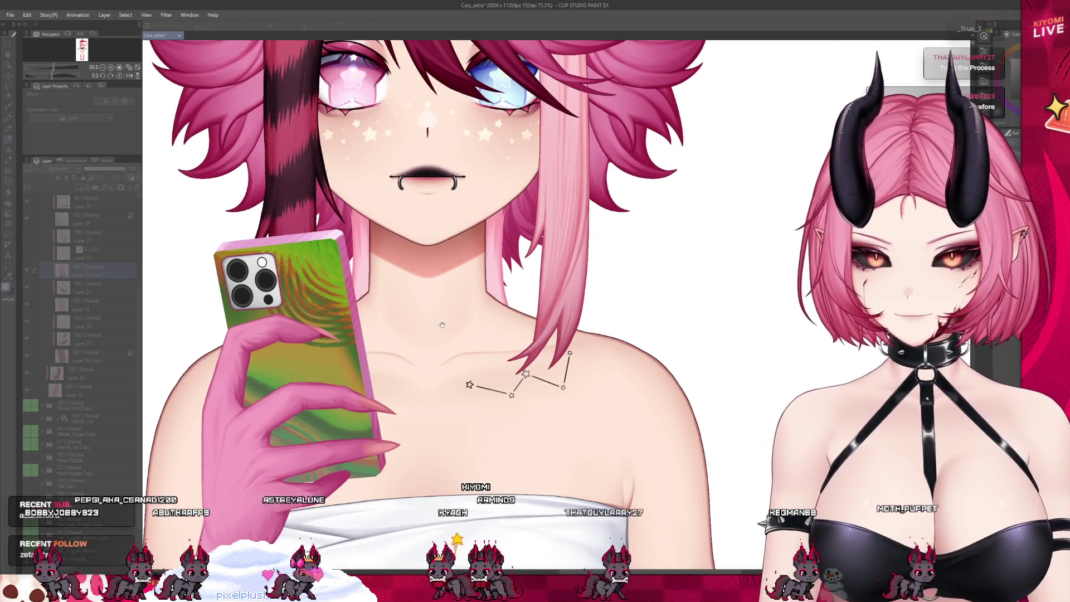
scroll(556, 294, "up", 1)
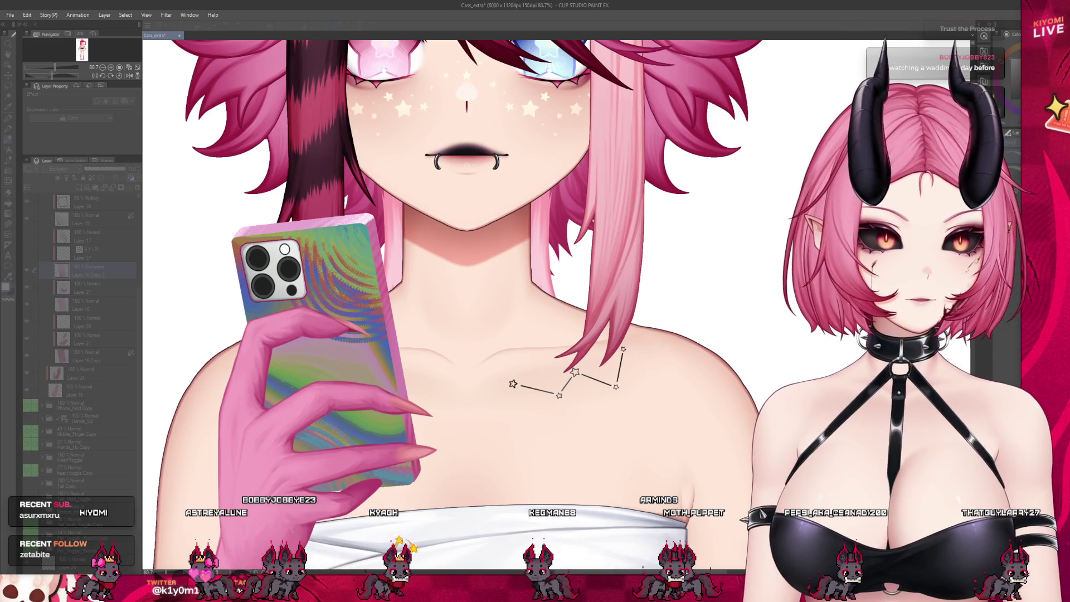
scroll(491, 312, "down", 2)
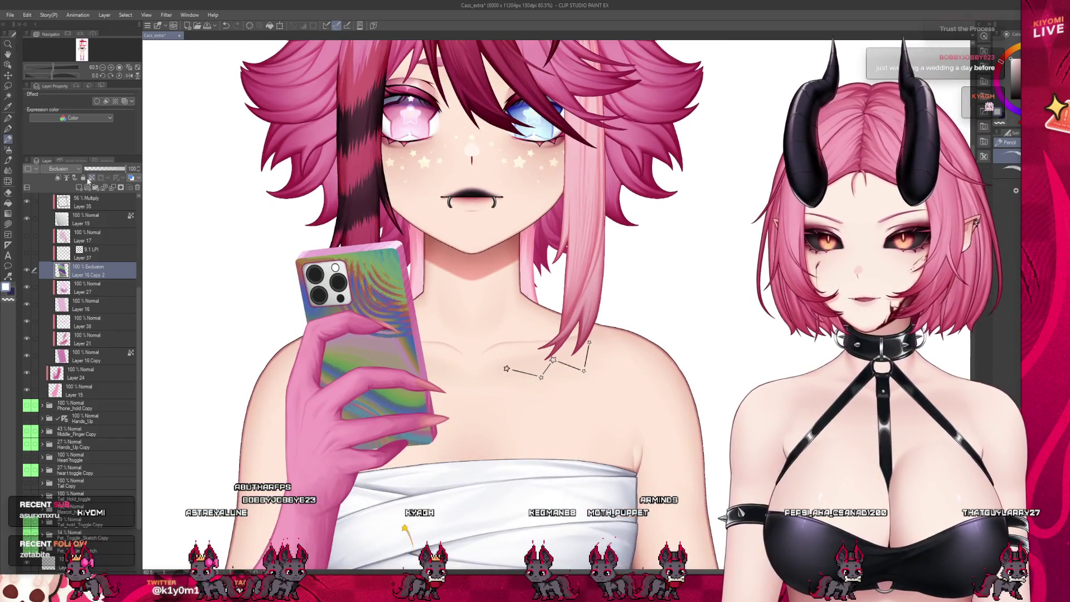
Test lower opacities and Overlay on the case layer, then restore Exclusion at full opacity
left_click(98, 168)
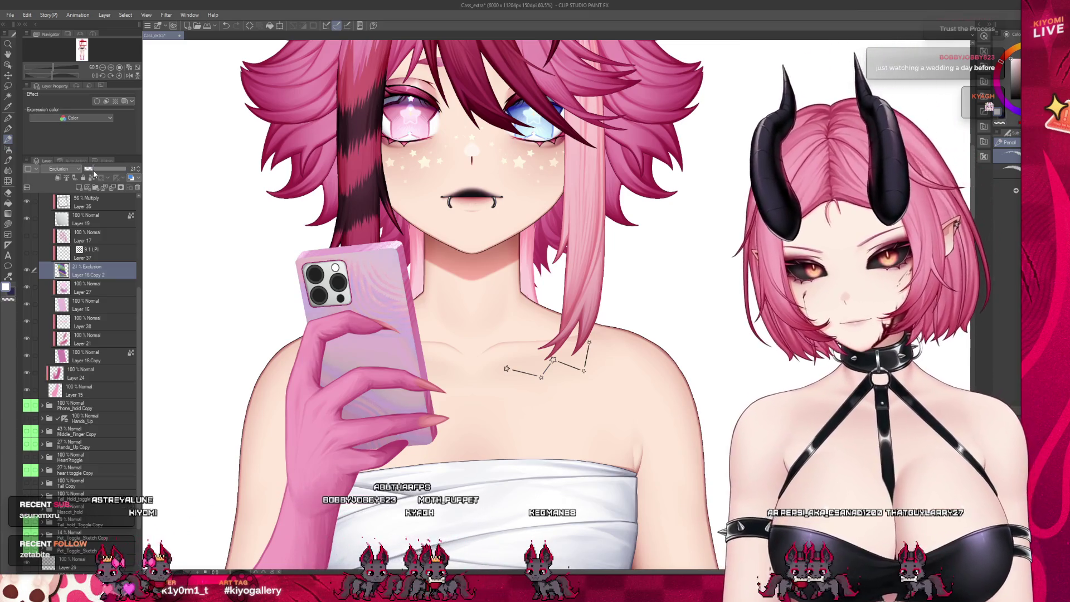
left_click(94, 172)
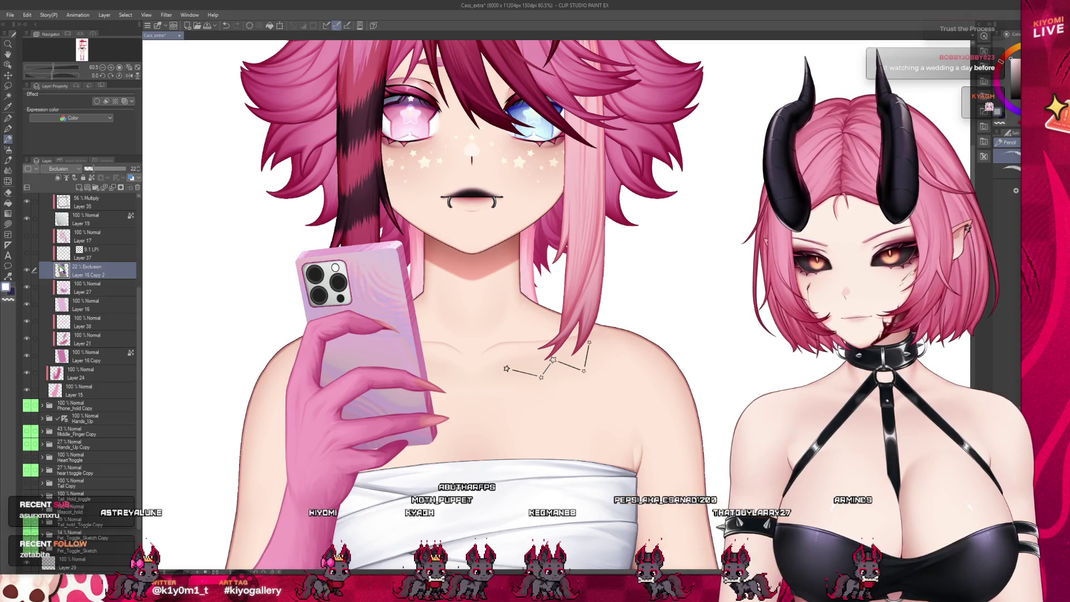
key("alt+shift+o")
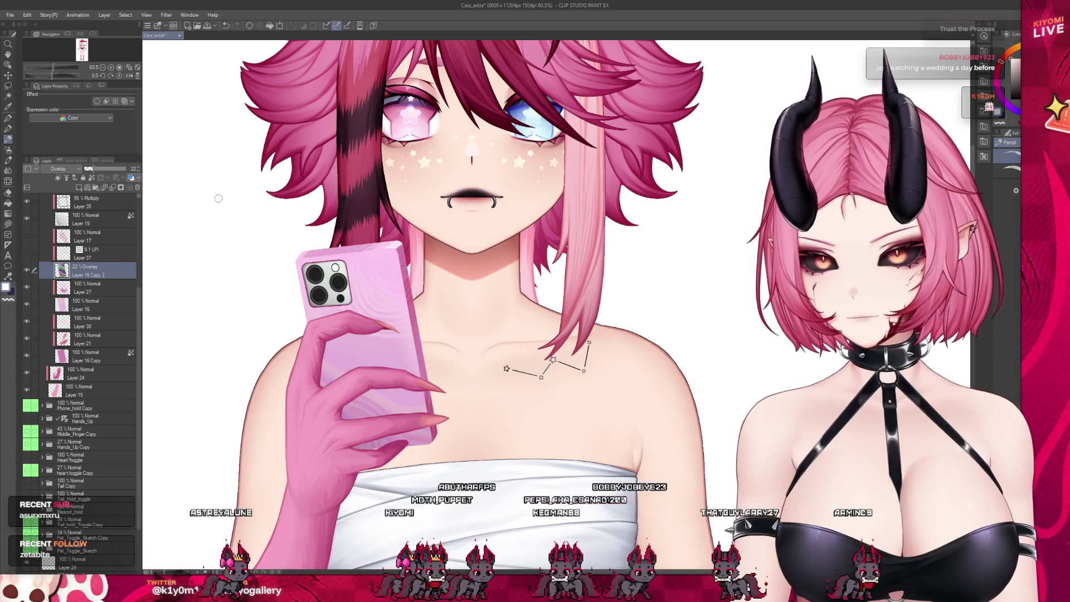
key("alt+shift+x")
scroll(336, 330, "up", 2)
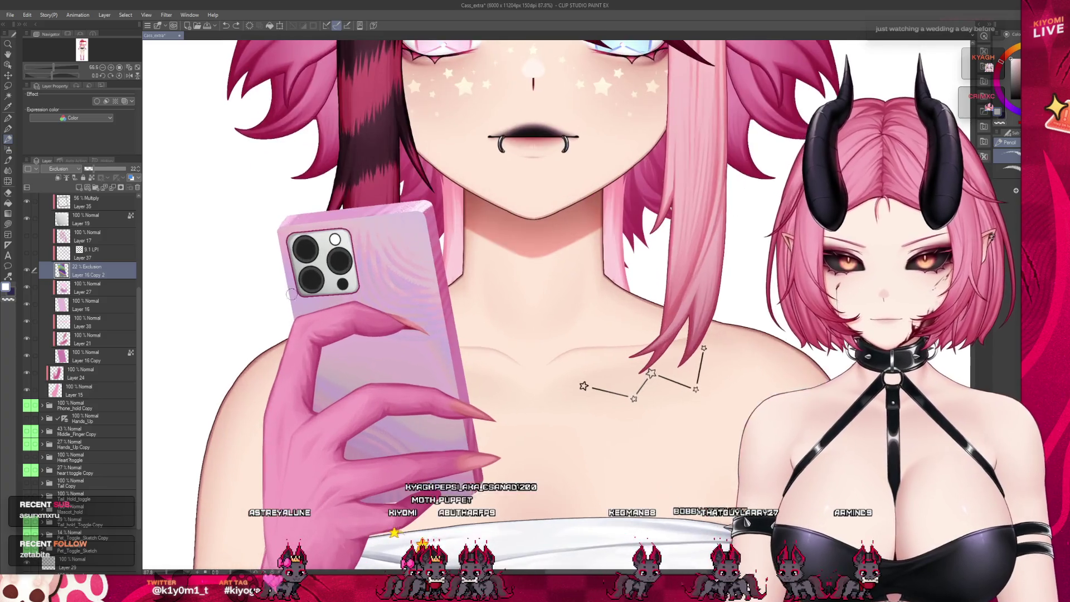
left_click_drag(90, 171, 192, 168)
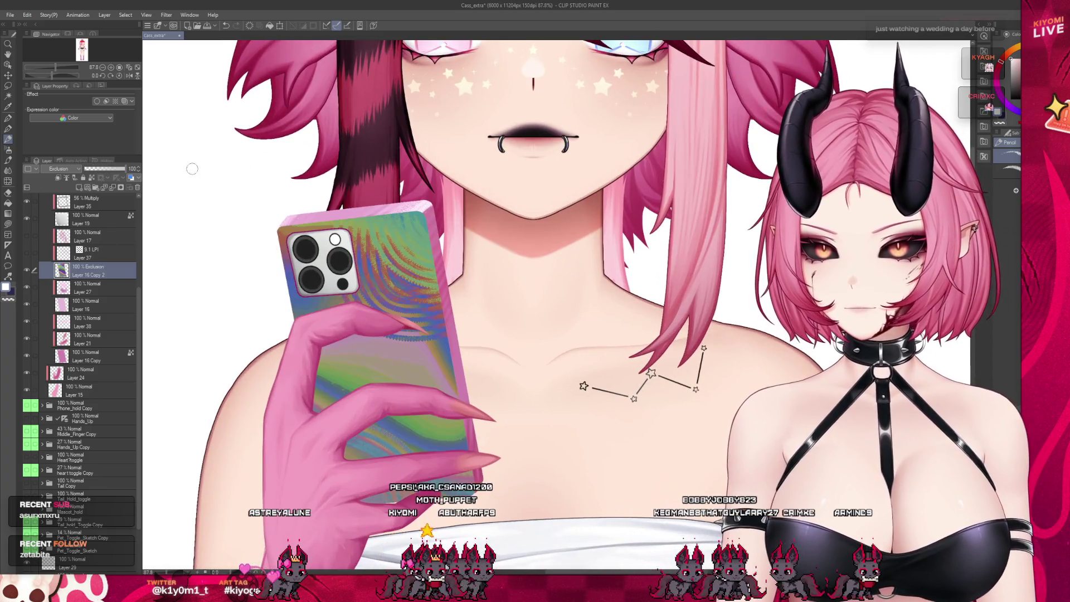
Try merging the rainbow overlay into a new empty layer, then undo both changes
left_click(90, 286)
left_click(114, 188)
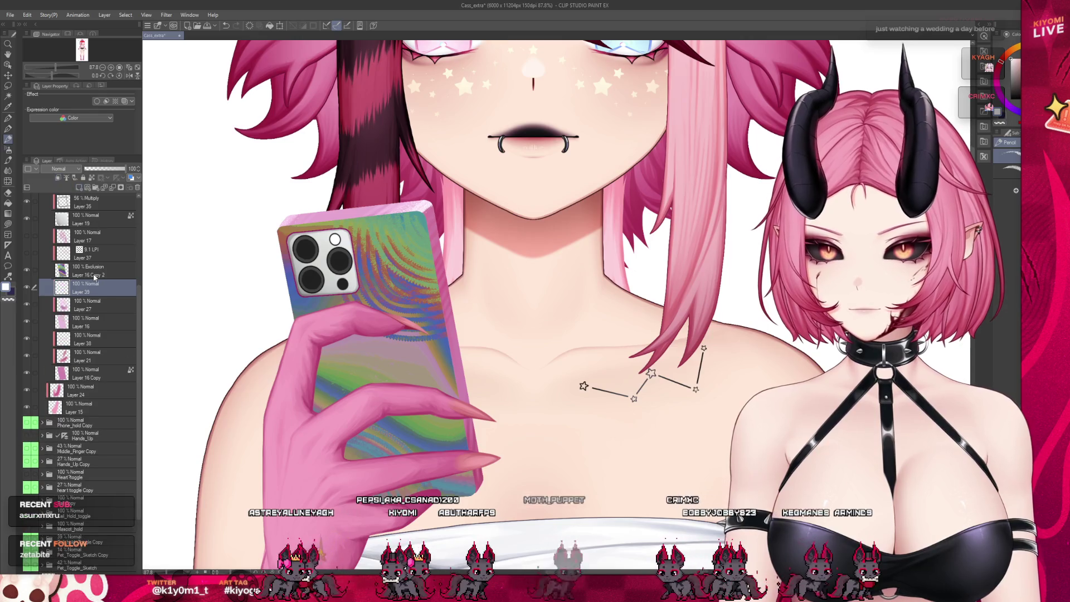
left_click(95, 272)
left_click(113, 189)
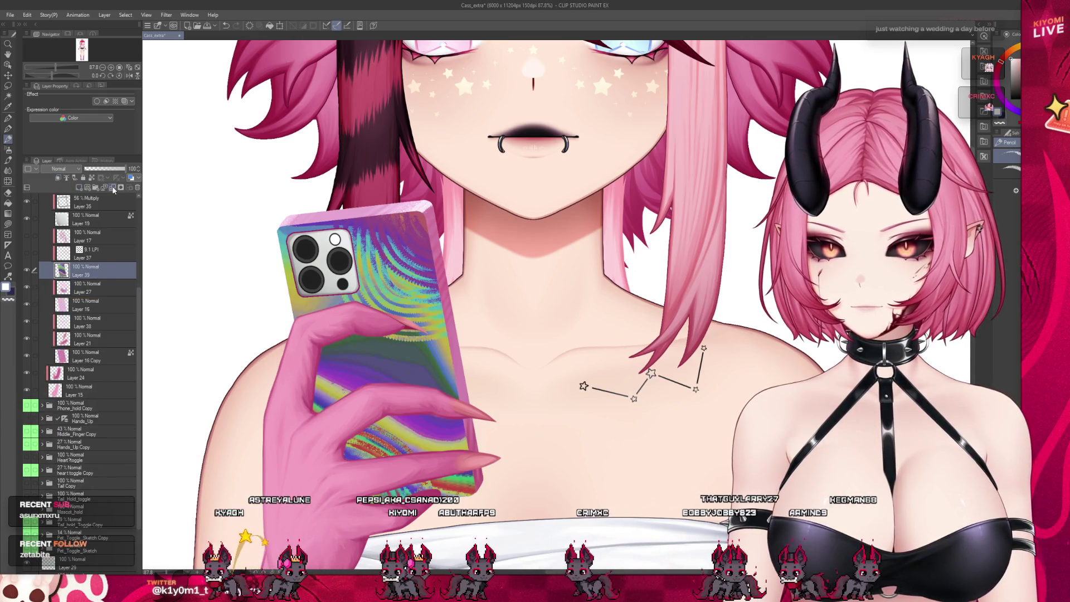
key("ctrl+z")
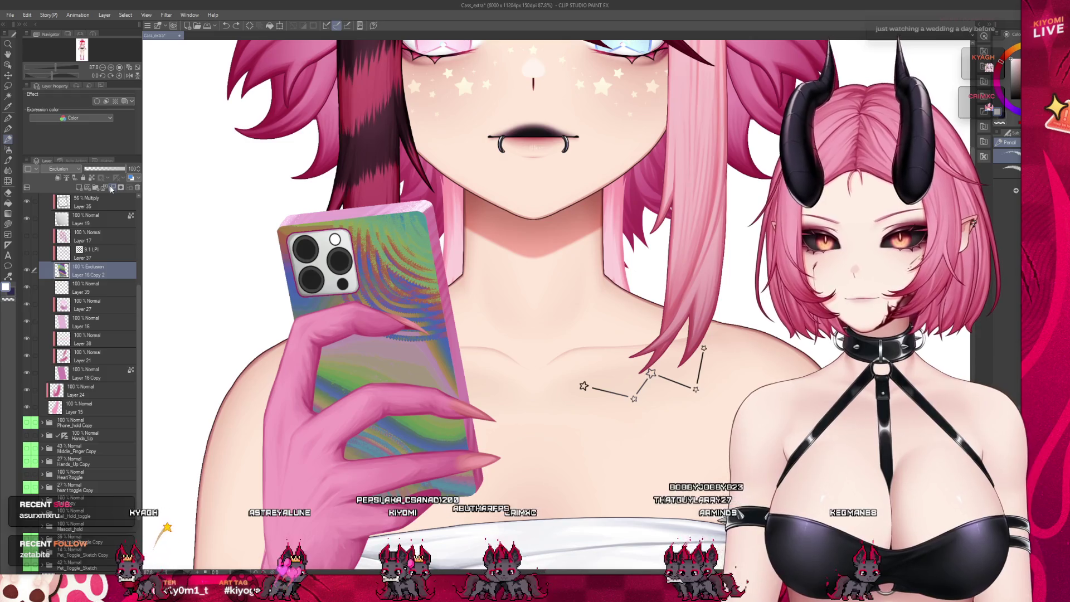
key("ctrl+z")
Lower the rainbow overlay's opacity from 36 to 27 and finally to 24%
left_click(89, 270)
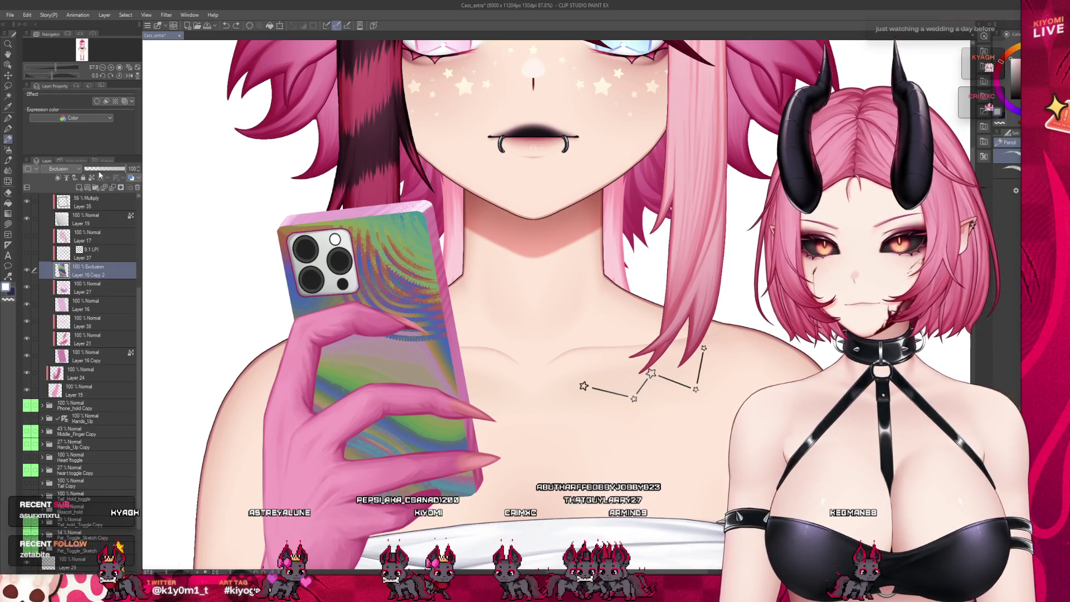
left_click(100, 169)
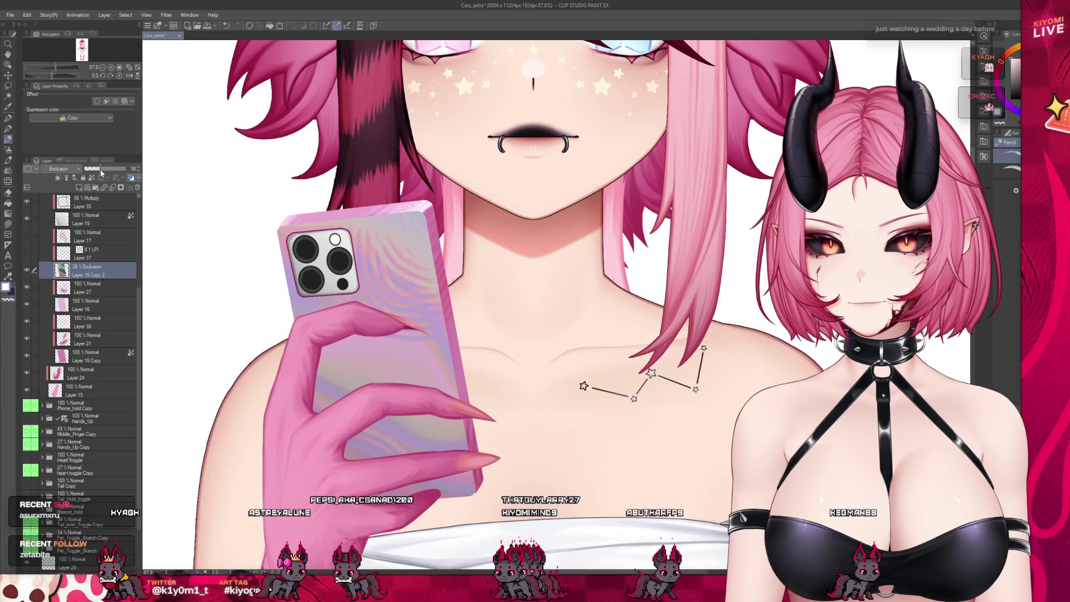
left_click(97, 170)
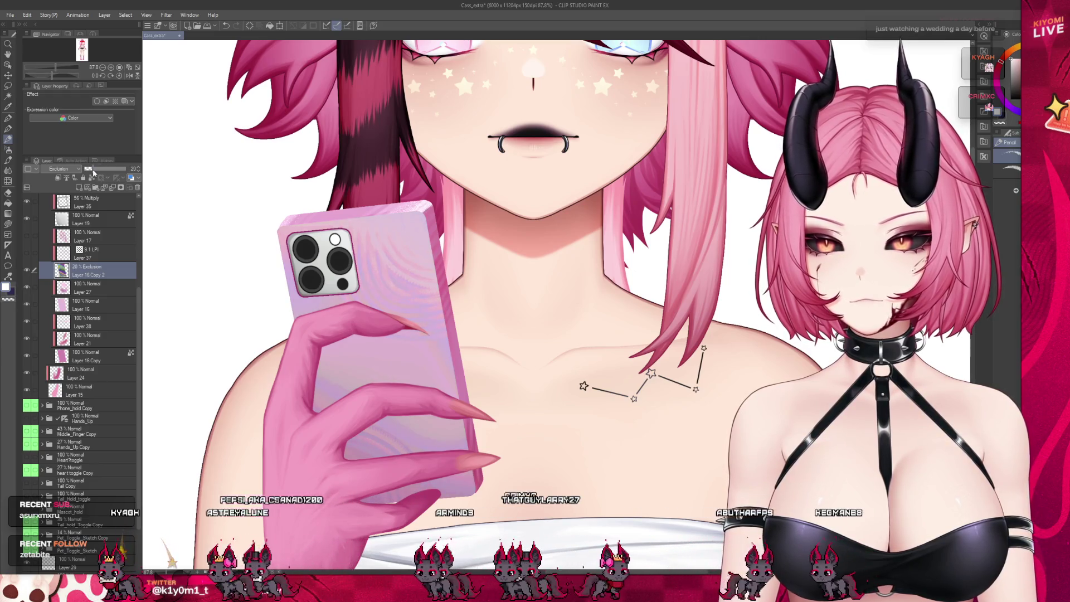
left_click(96, 169)
Move the rainbow overlay layer above Layer 17
left_click(53, 253)
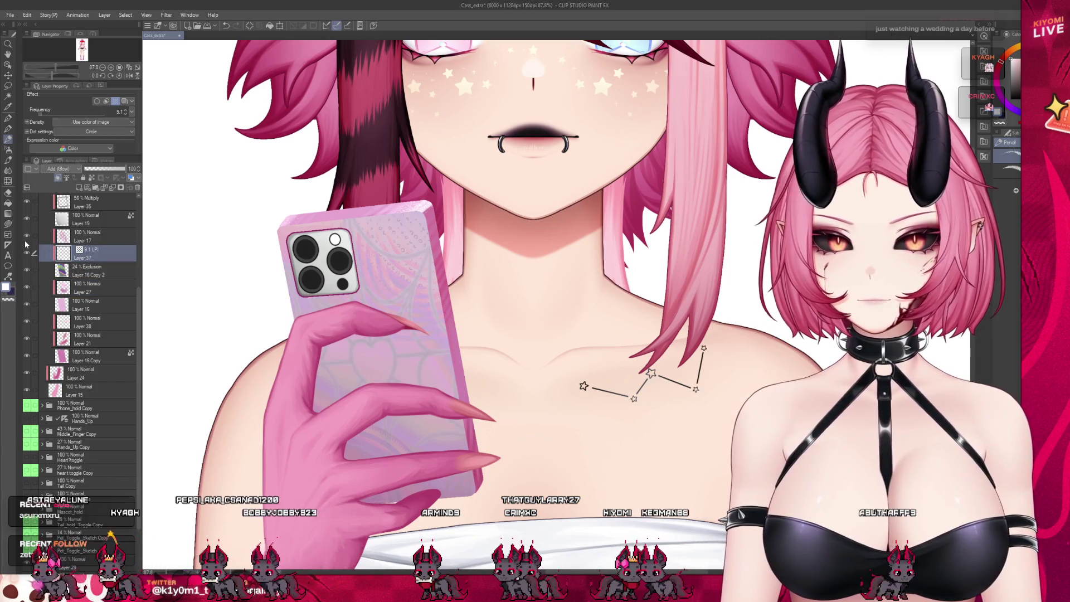
left_click(93, 276)
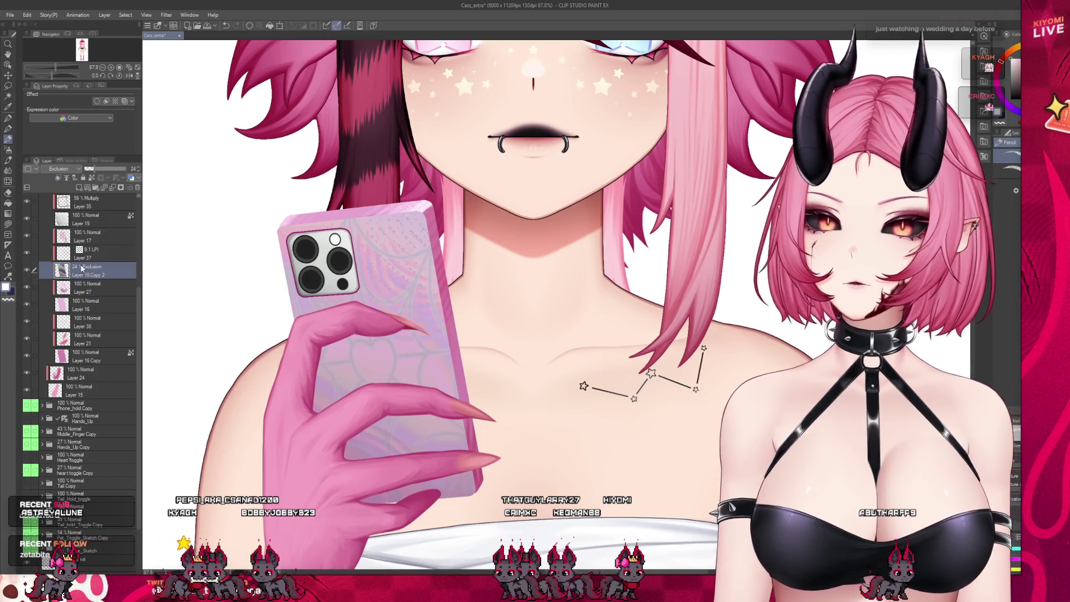
left_click(87, 232)
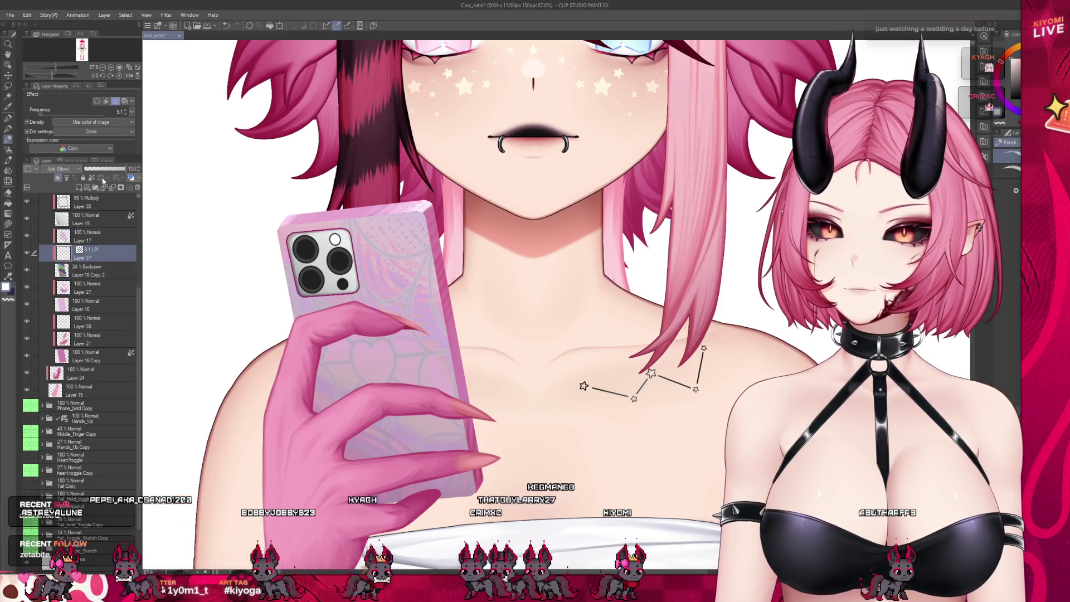
left_click(93, 273)
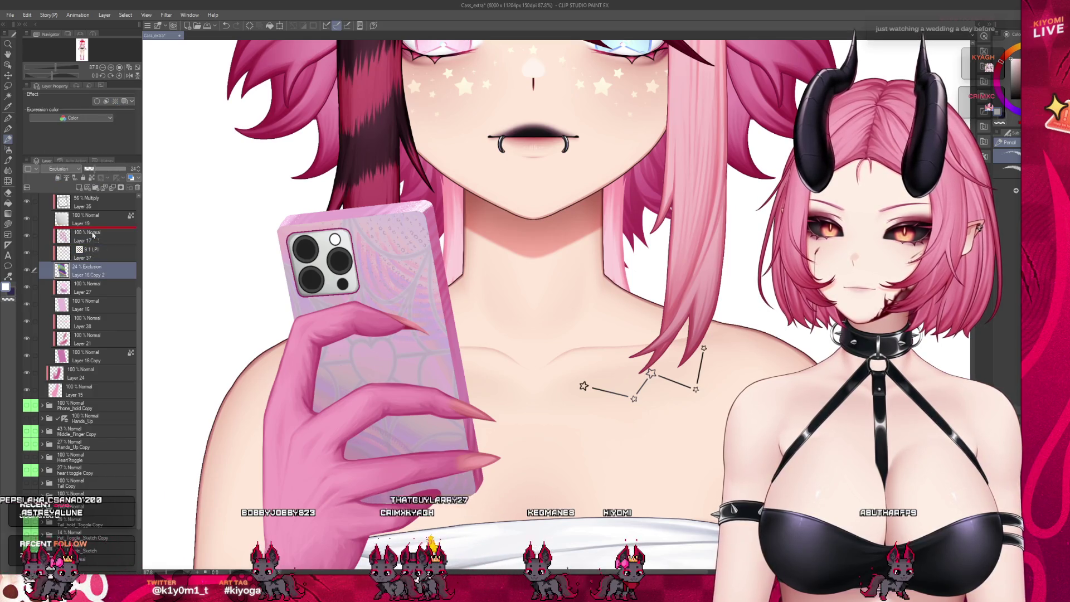
left_click_drag(92, 234, 92, 234)
scroll(404, 218, "down", 4)
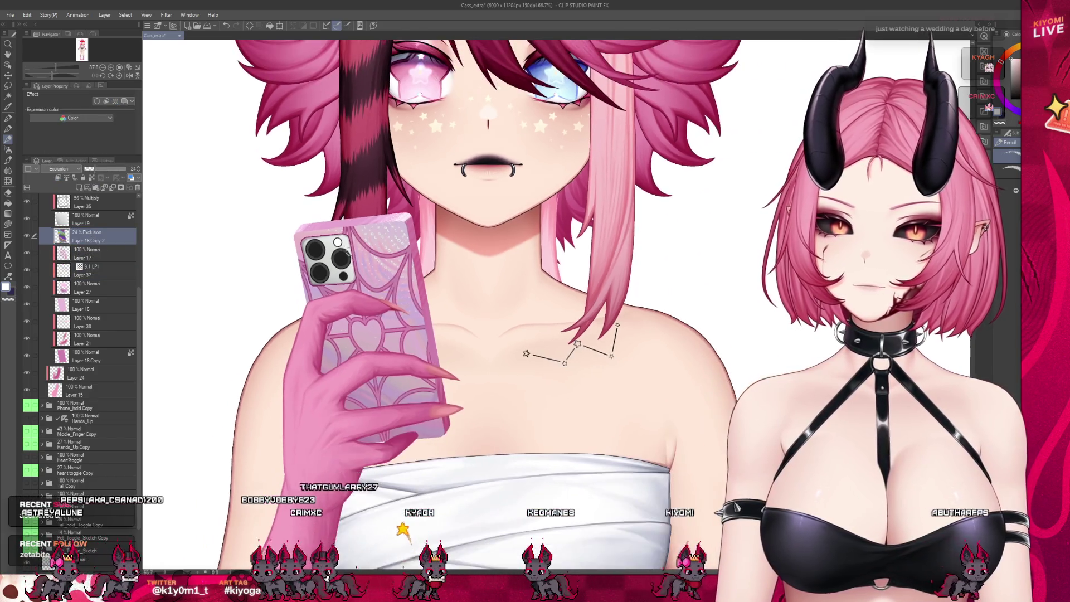
scroll(404, 218, "up", 4)
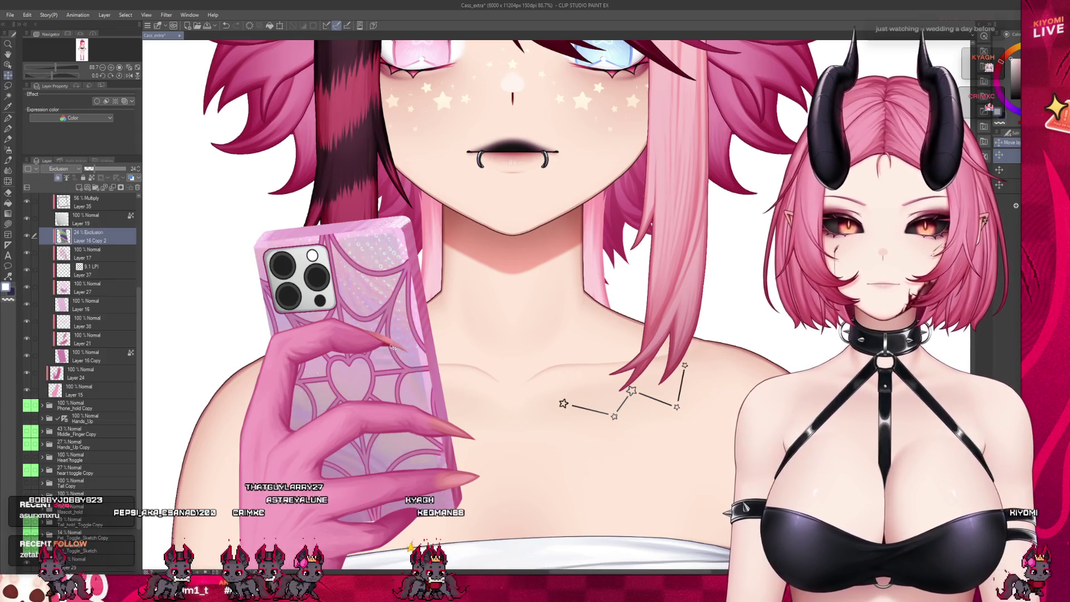
scroll(329, 296, "down", 3)
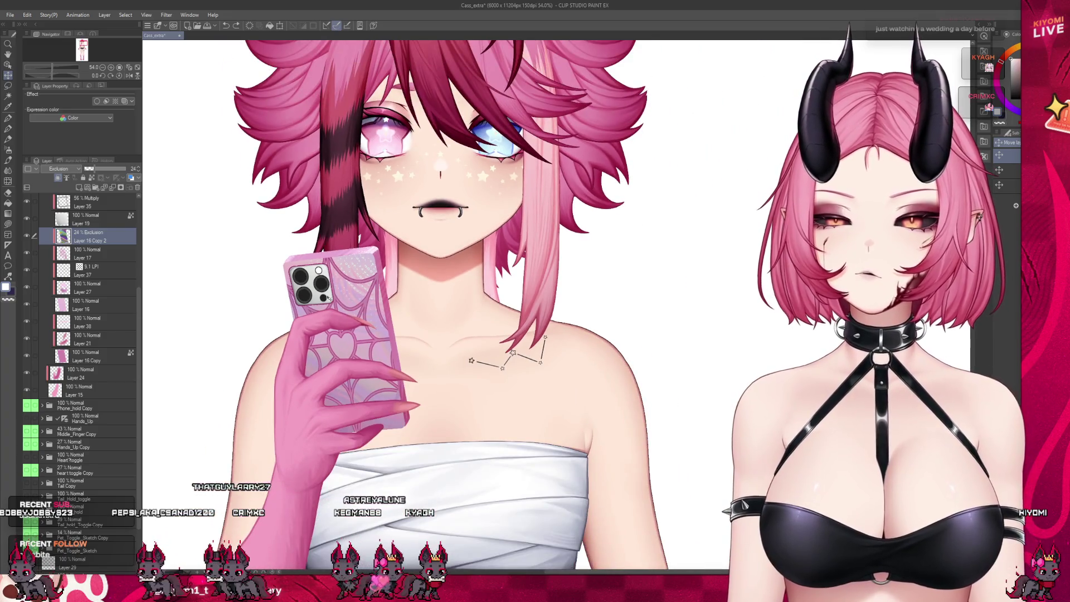
scroll(330, 299, "up", 3)
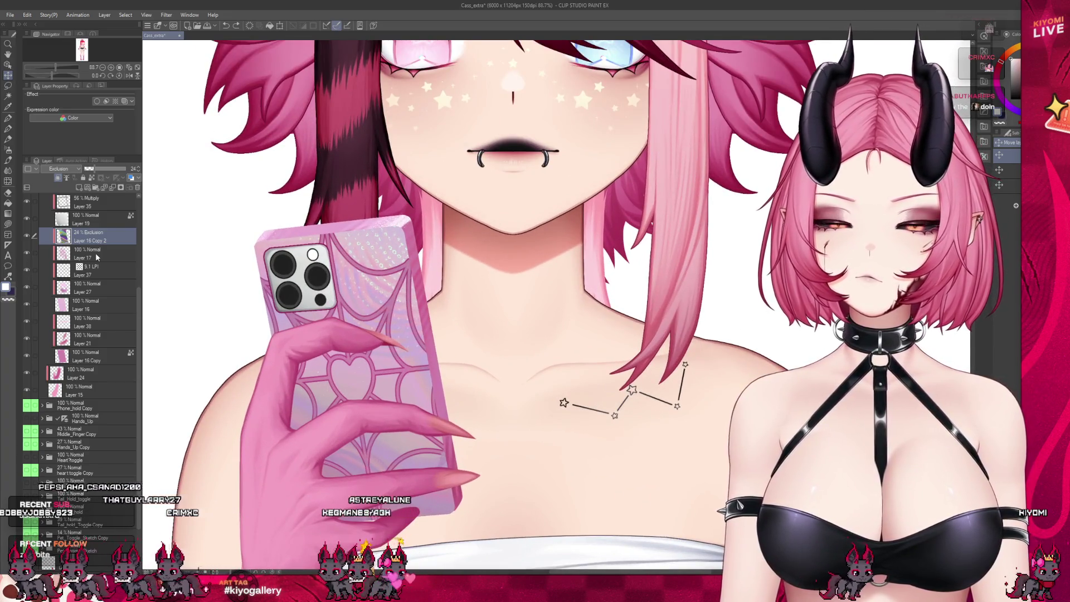
scroll(333, 322, "down", 3)
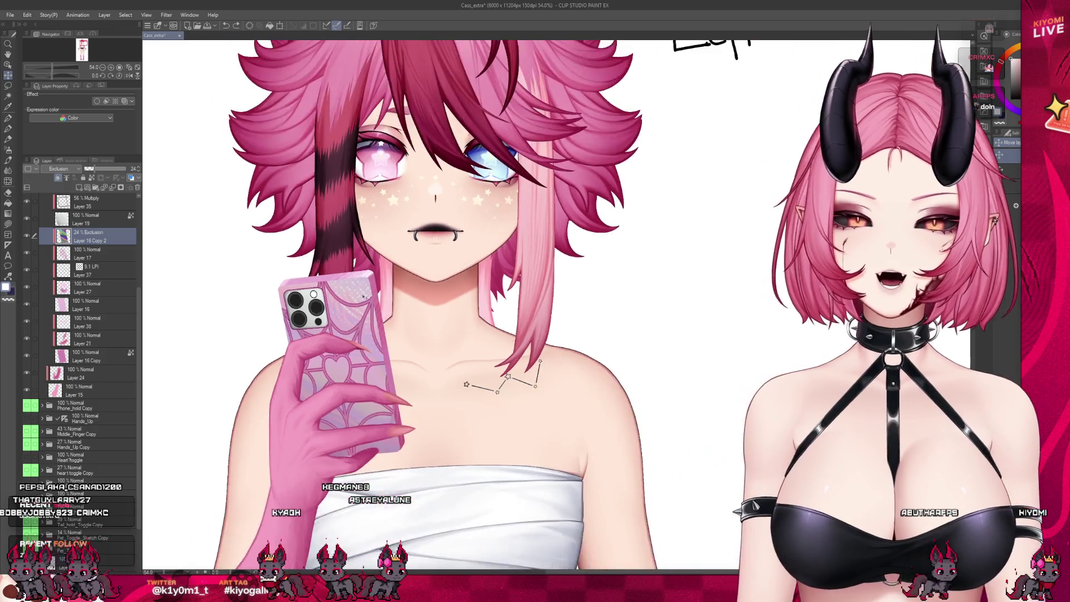
scroll(332, 322, "up", 2)
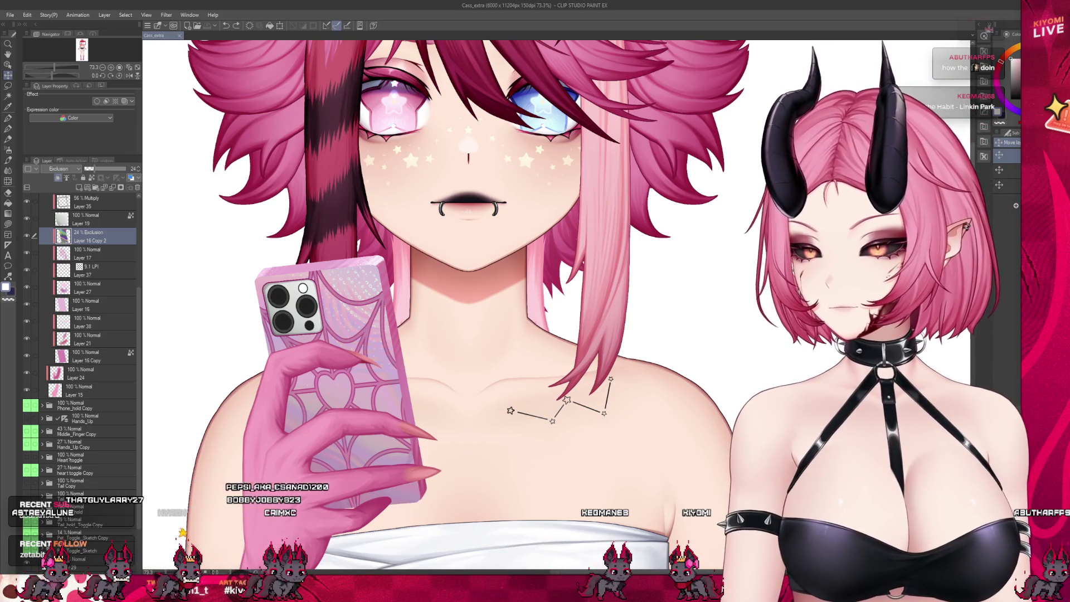
scroll(327, 221, "up", 2)
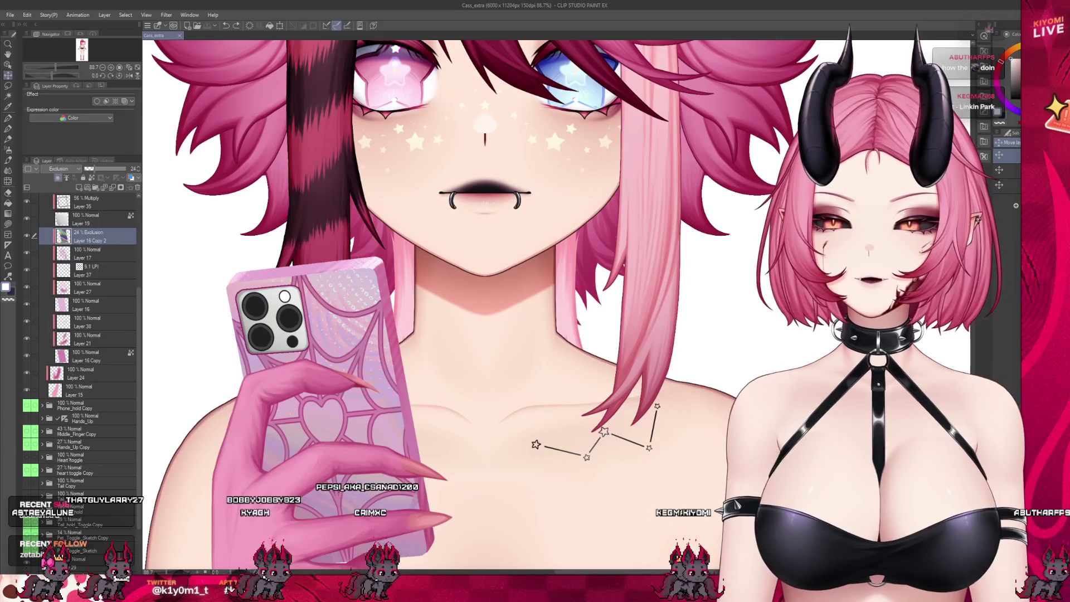
scroll(327, 221, "down", 3)
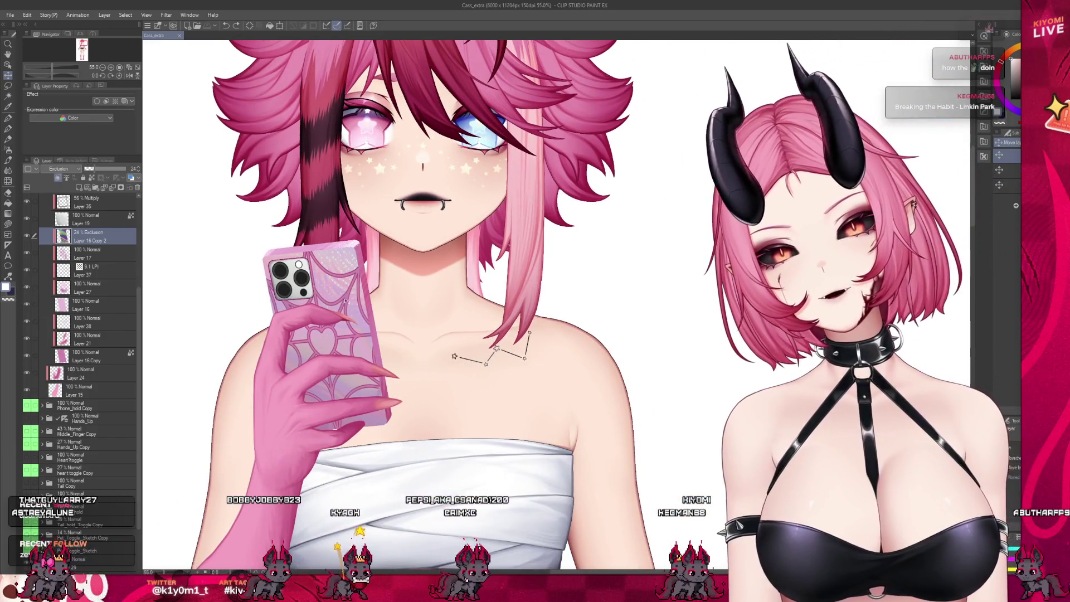
scroll(372, 198, "down", 1)
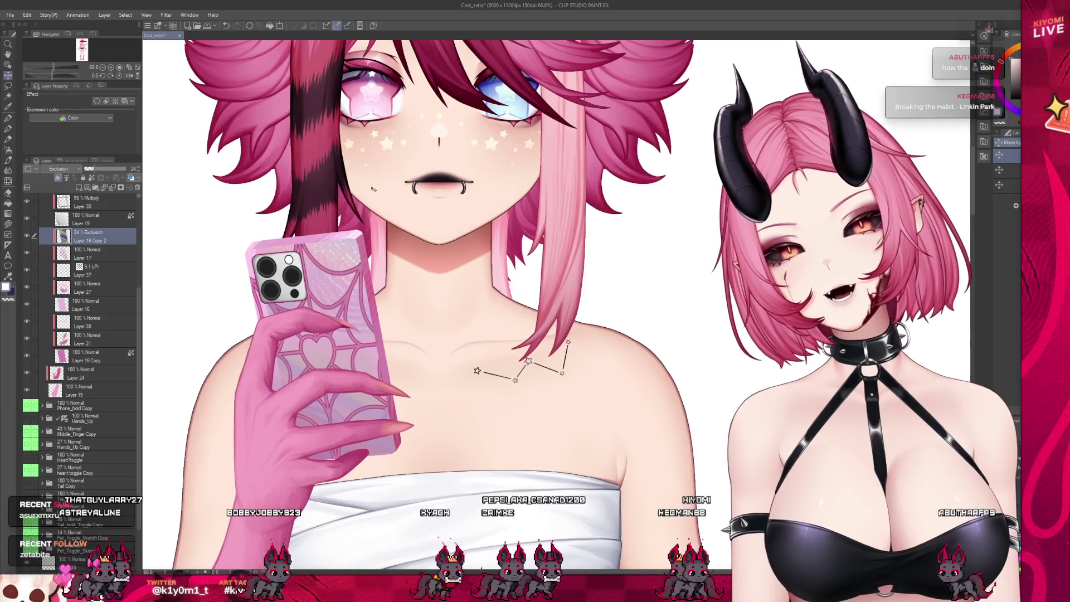
scroll(372, 197, "up", 2)
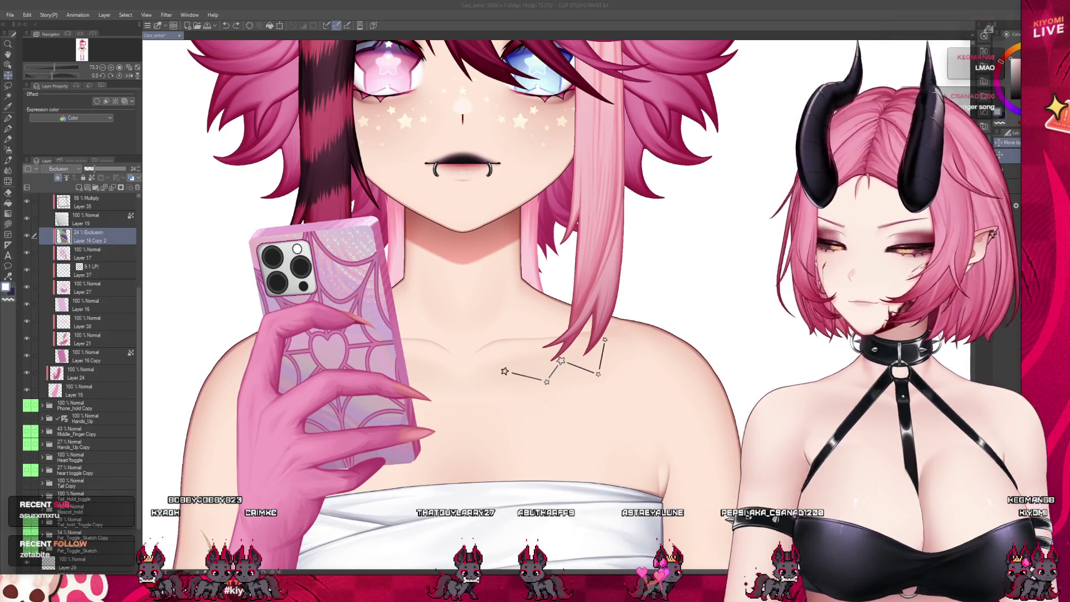
scroll(384, 301, "down", 1)
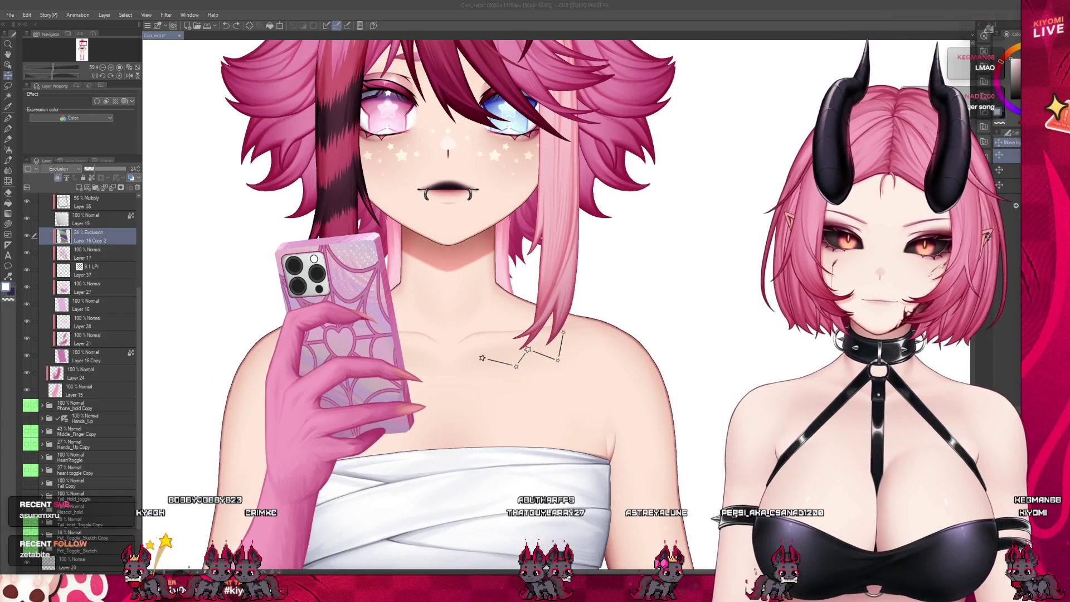
scroll(319, 326, "down", 5)
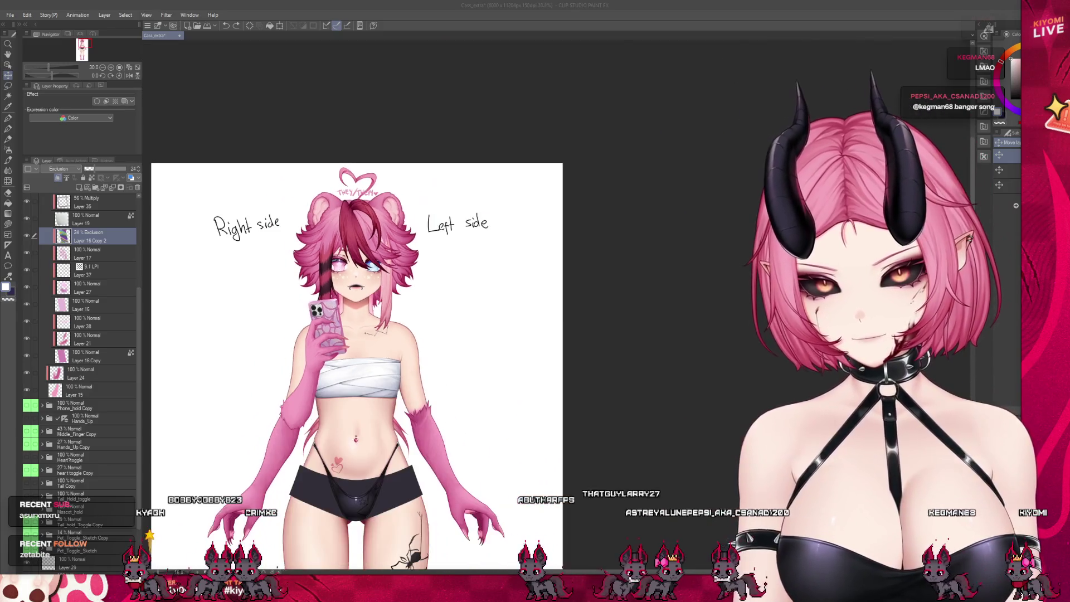
scroll(335, 326, "up", 5)
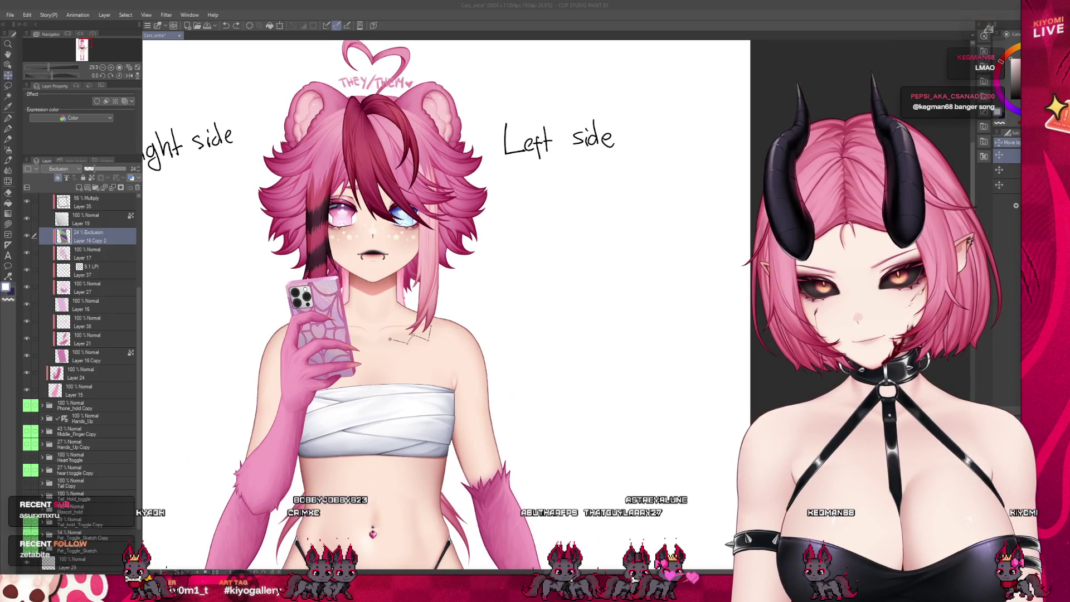
scroll(317, 357, "up", 5)
scroll(330, 329, "up", 2)
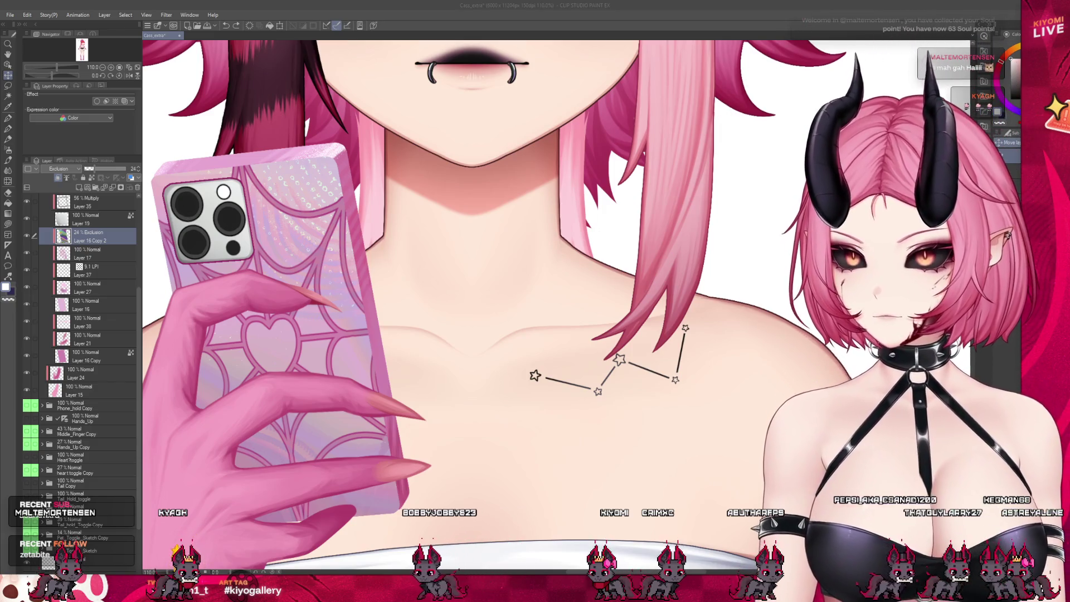
Move the rainbow overlay below Layer 37 and unclip the halftone and web-pattern layers from the phone
left_click_drag(89, 237, 87, 284)
left_click(89, 254)
left_click(57, 179)
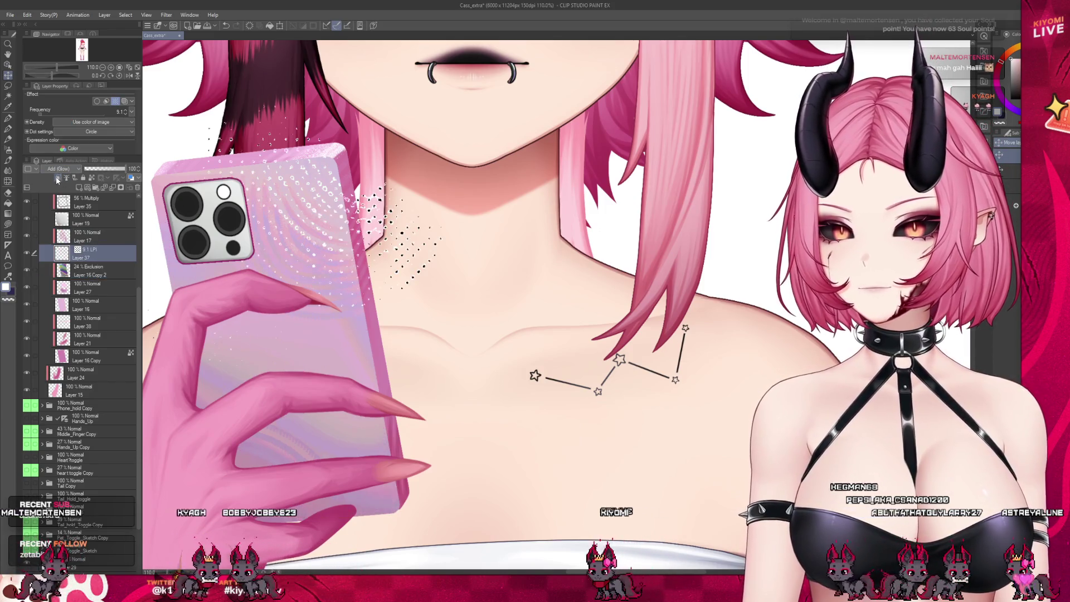
key("alt+bracketright")
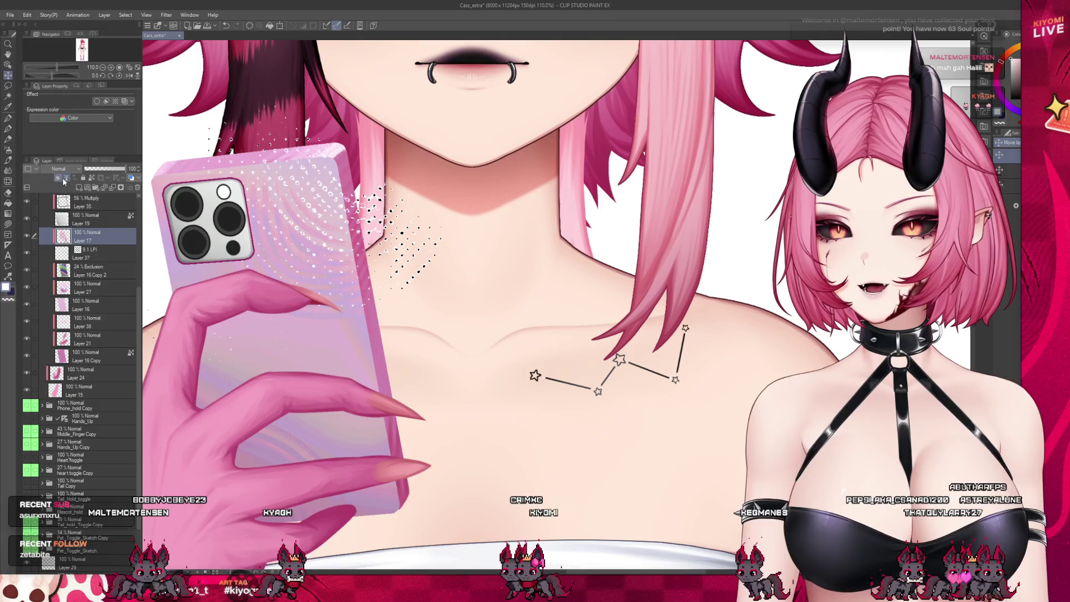
left_click(64, 181)
Erase the stray pink strands below the fingertips
key("ctrl+minus")
key("ctrl+minus")
key("ctrl+minus")
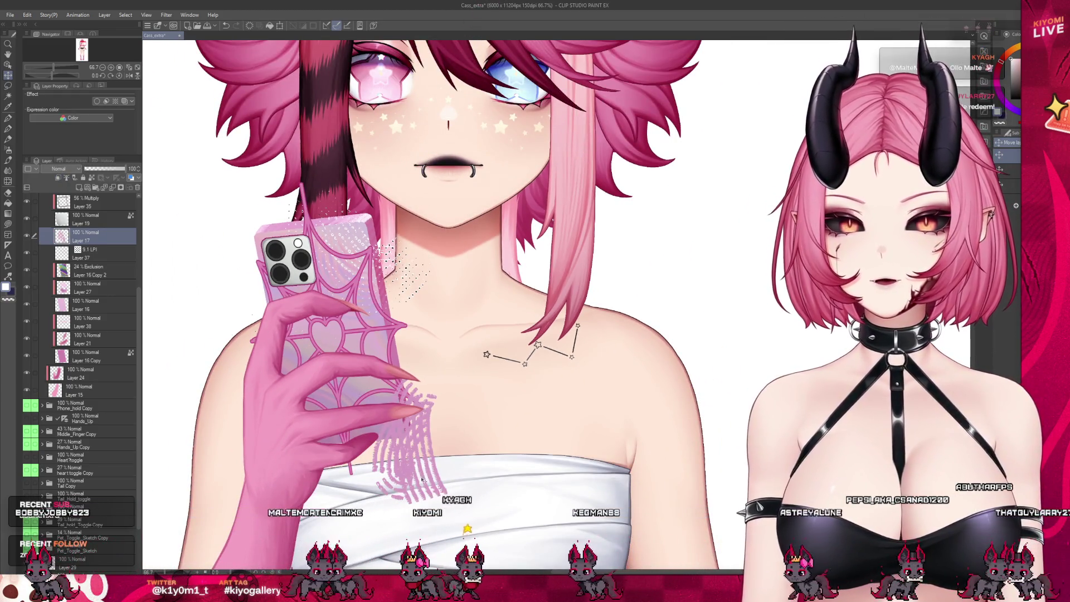
scroll(426, 452, "up", 2)
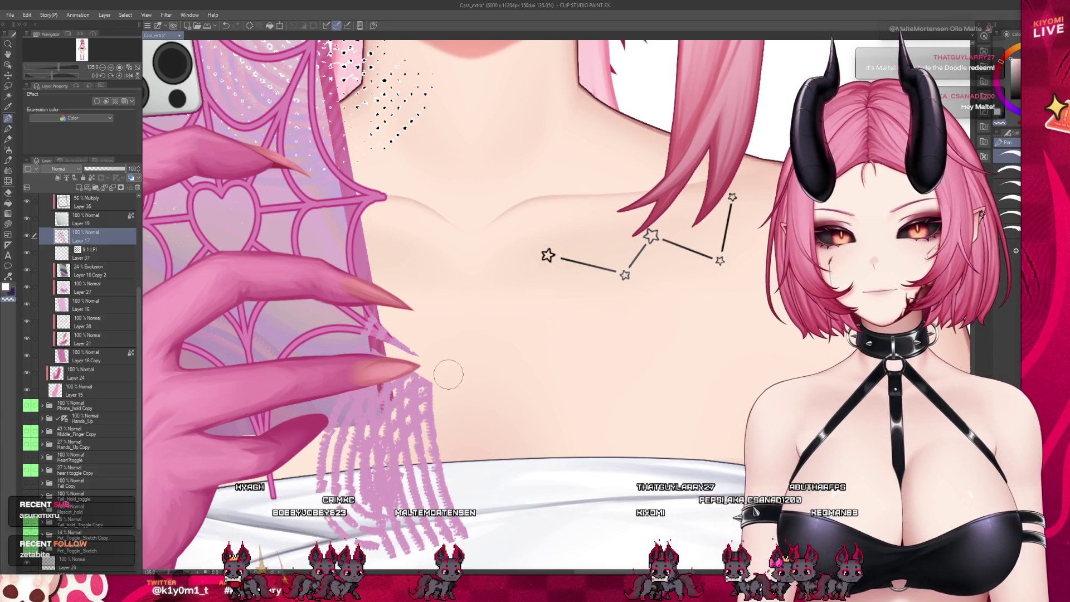
mouse_move(448, 375)
left_mouse_down()
mouse_move(416, 384)
mouse_move(407, 404)
mouse_move(432, 428)
mouse_move(384, 430)
mouse_move(342, 478)
mouse_move(366, 473)
left_mouse_up()
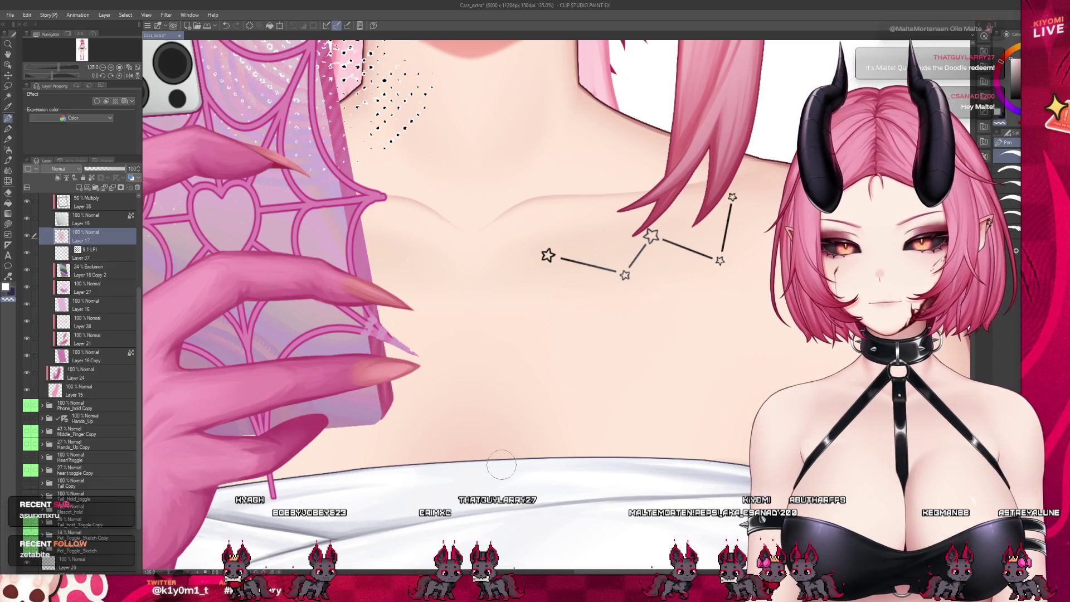
scroll(513, 382, "down", 2)
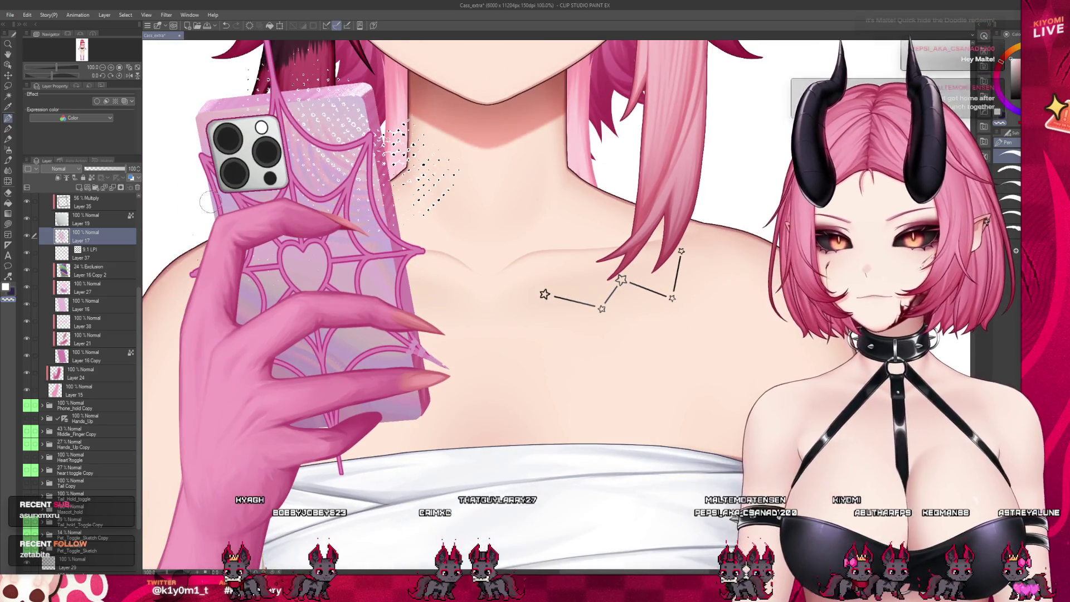
Try deleting the rainbow Exclusion pattern layer, then undo to restore it and Layer 27
left_click(102, 275)
left_click(111, 190)
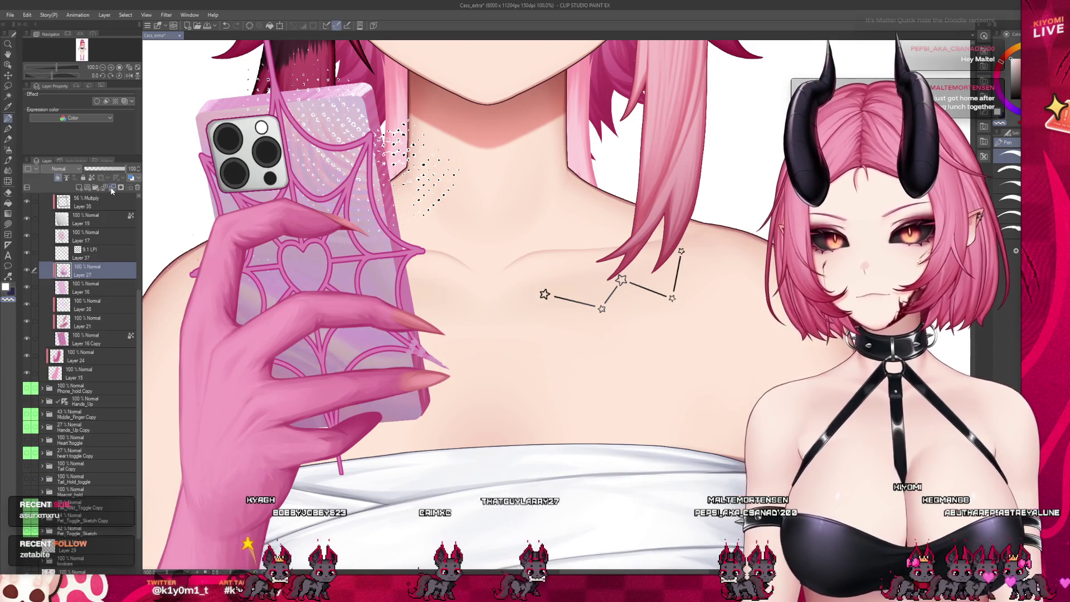
key("ctrl+z")
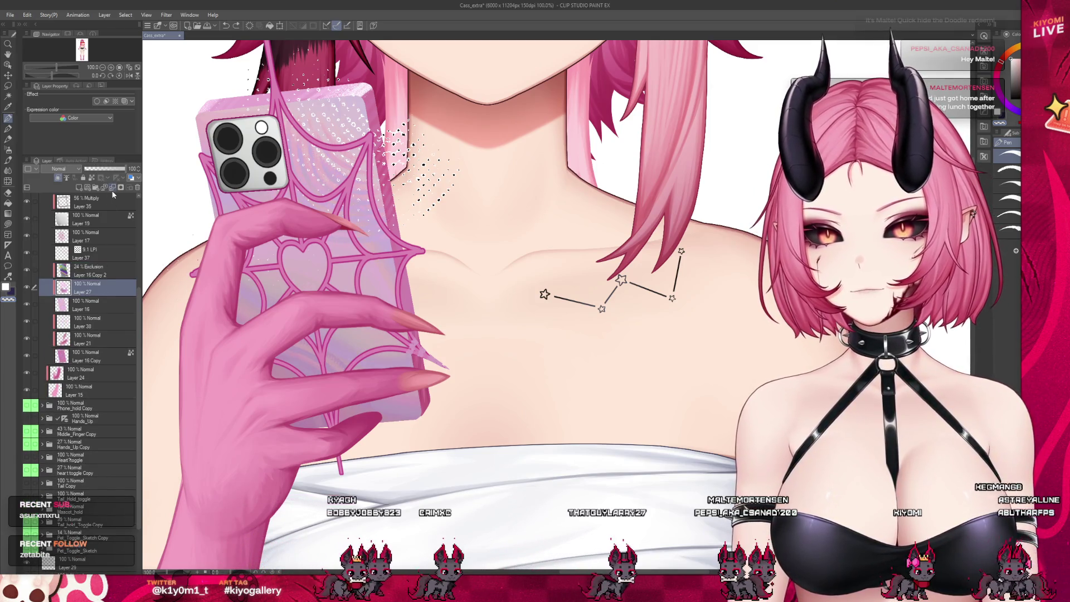
left_click(113, 190)
left_click(120, 188)
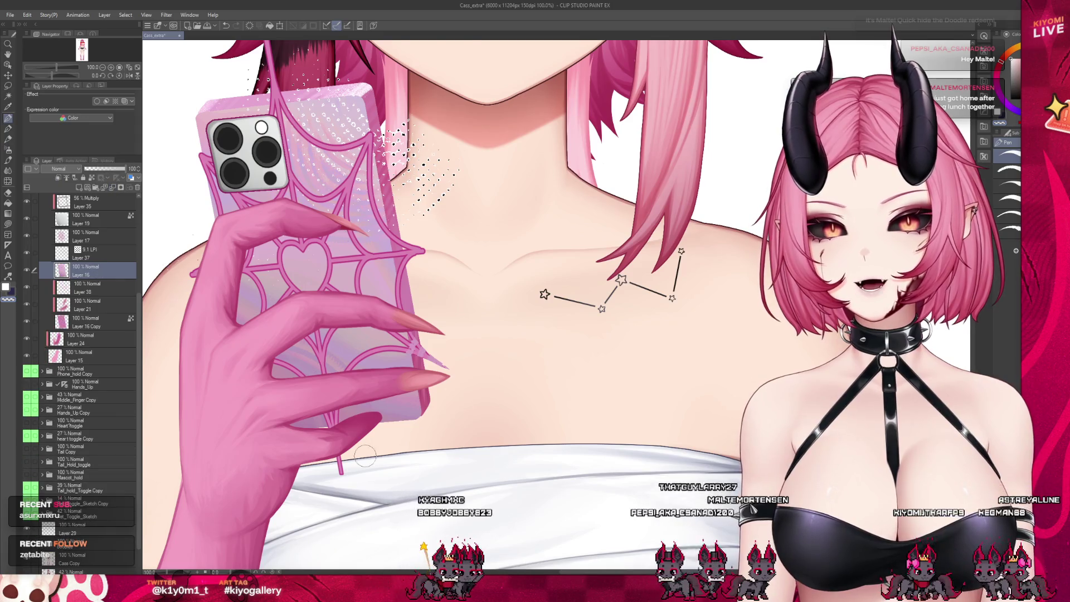
scroll(365, 456, "down", 3)
scroll(382, 374, "up", 2)
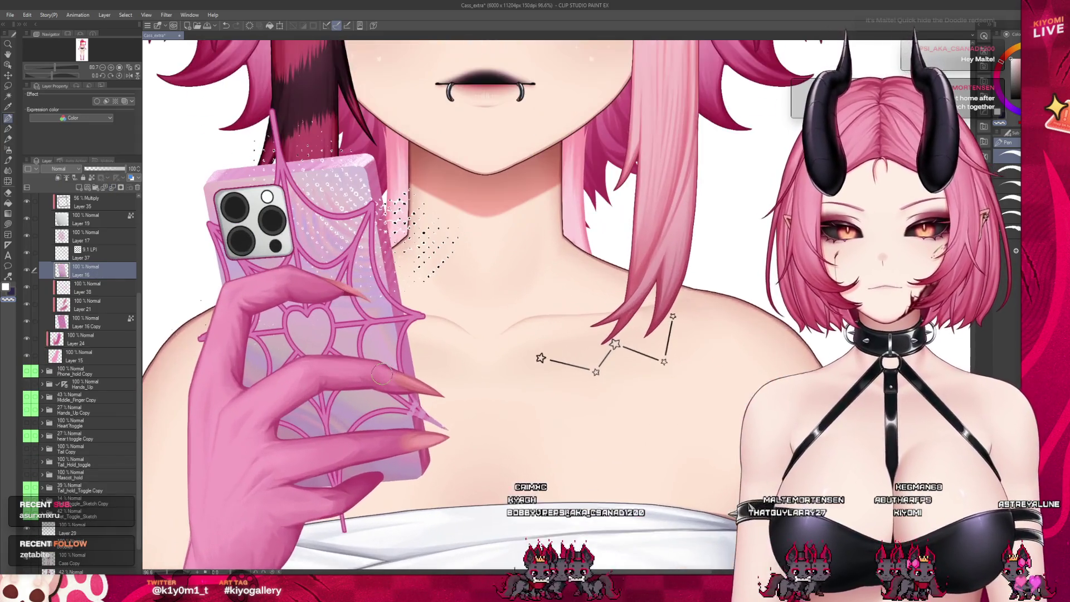
left_click(223, 28)
left_click(223, 28)
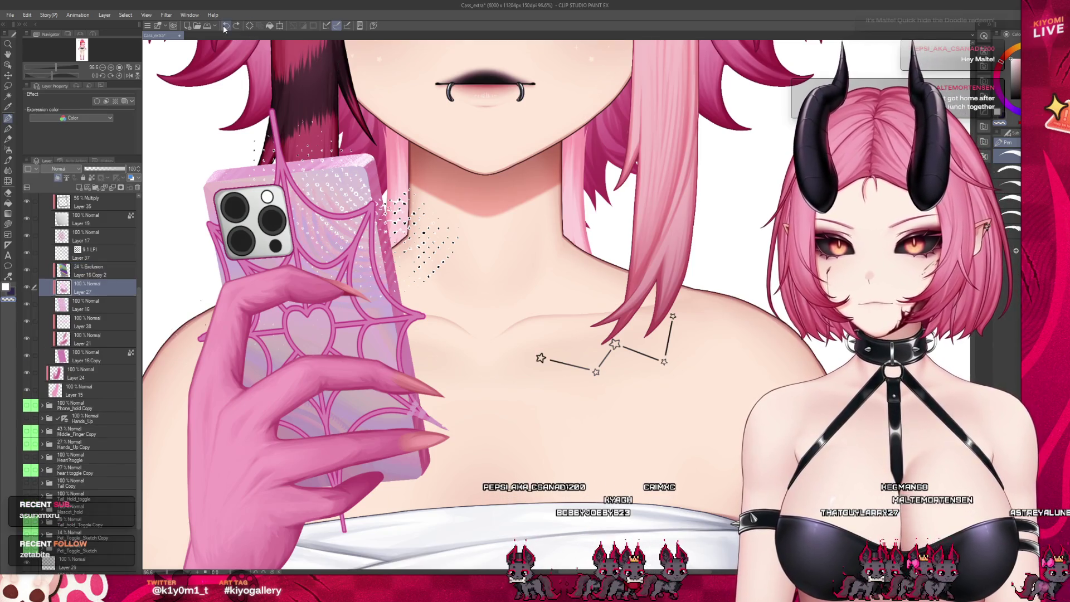
Make a fresh copy of the phone pattern layer and test Overlay before reverting to Exclusion
left_click(89, 321)
left_click(88, 290)
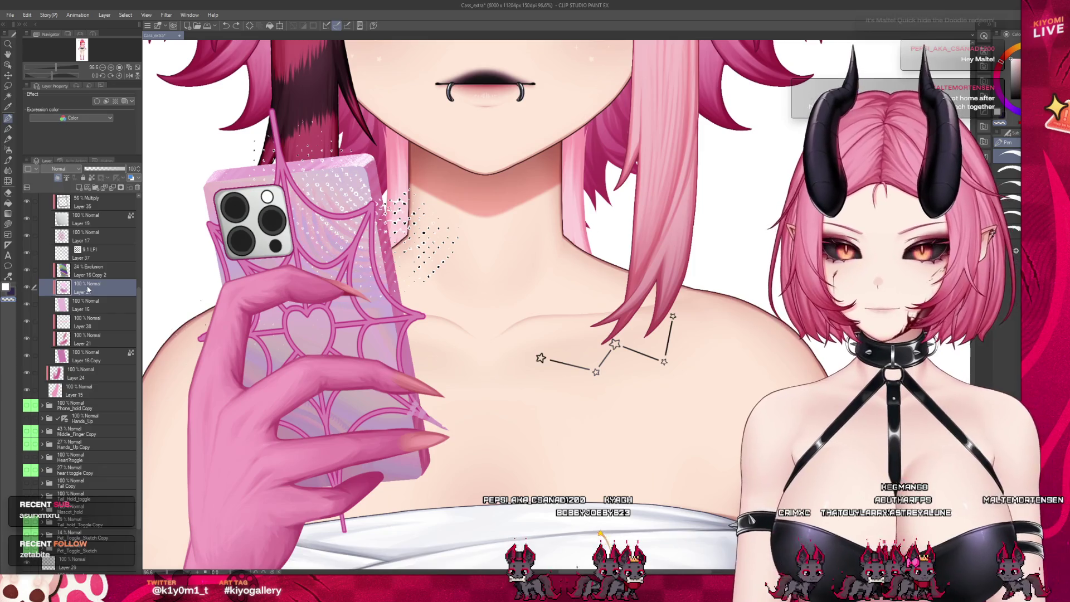
key("ctrl+y")
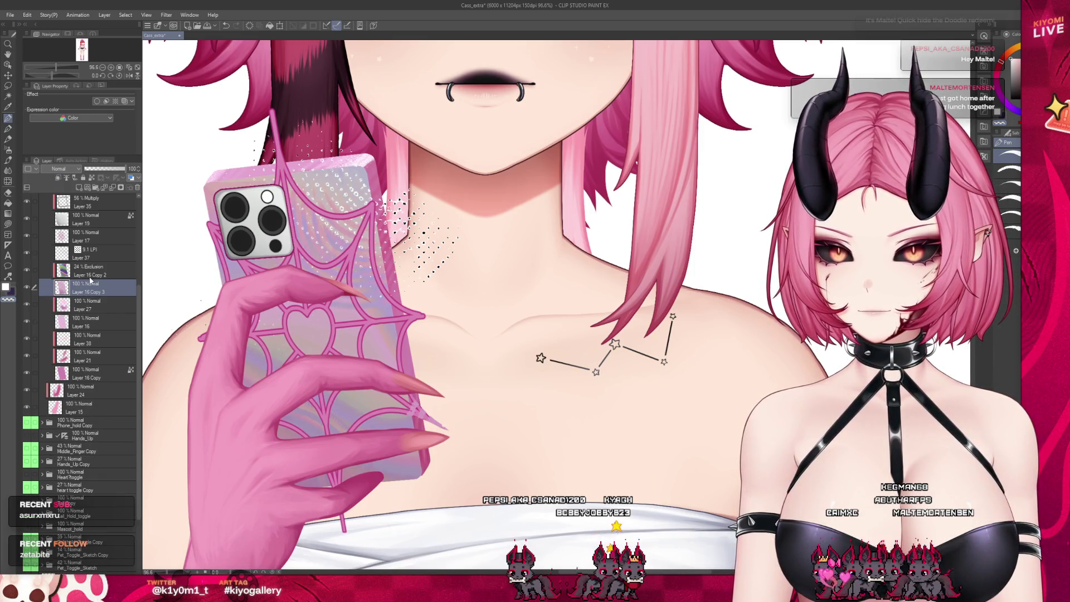
left_click(90, 274)
left_click(138, 188)
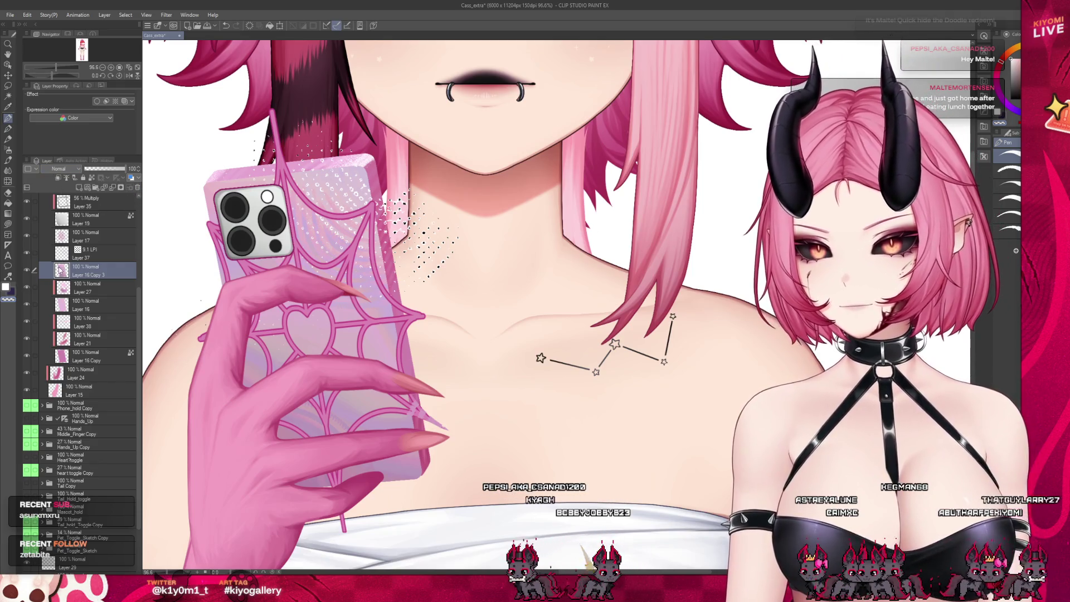
key("shift+alt+o")
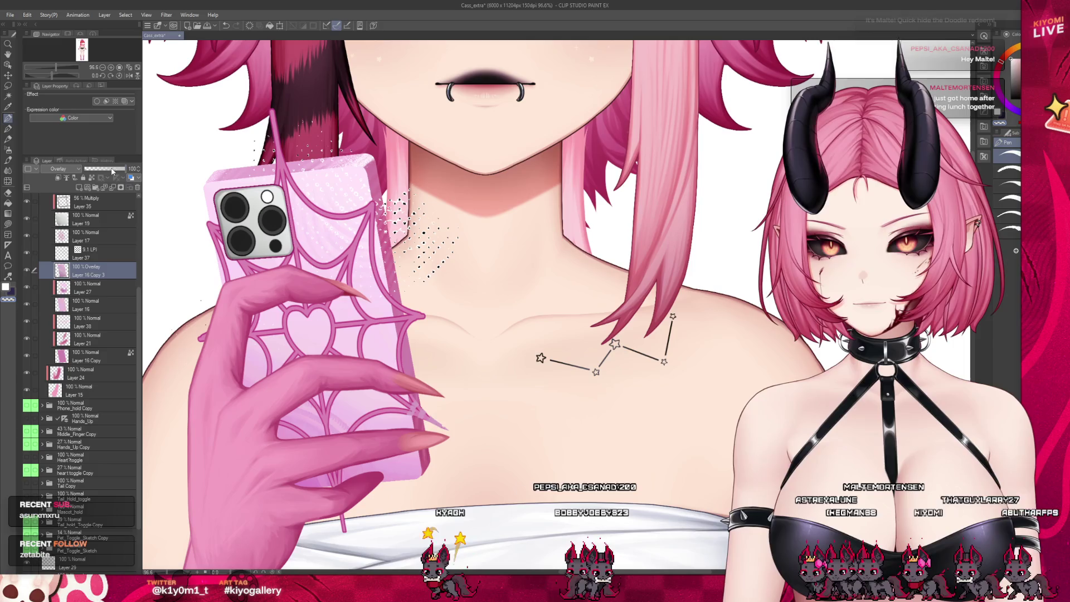
key("ctrl+z")
key("ctrl+z")
key("ctrl+z")
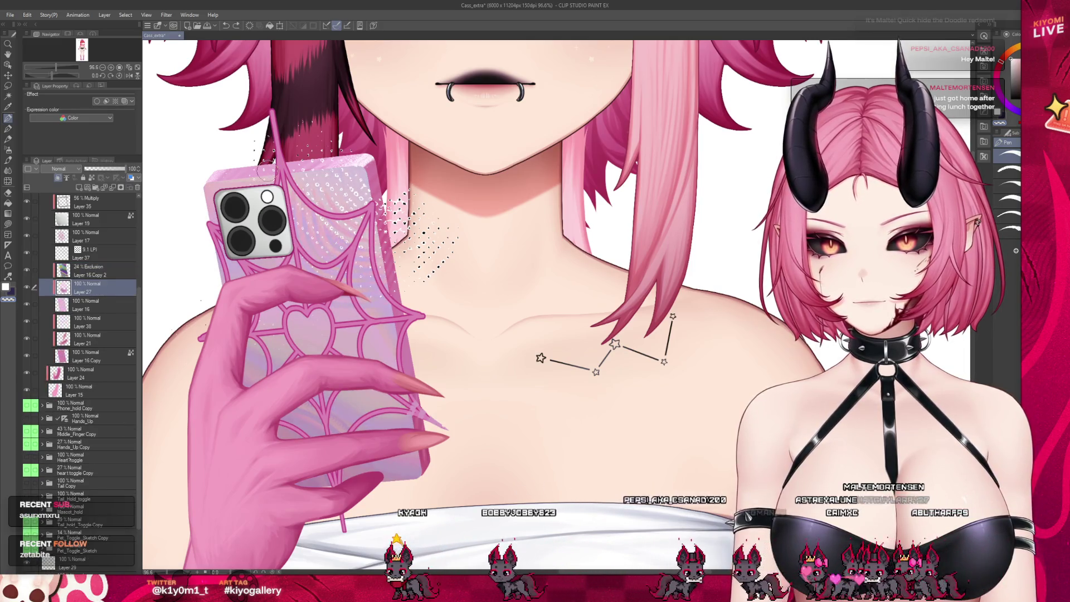
key("ctrl+z")
key("ctrl+z")
key("ctrl+z")
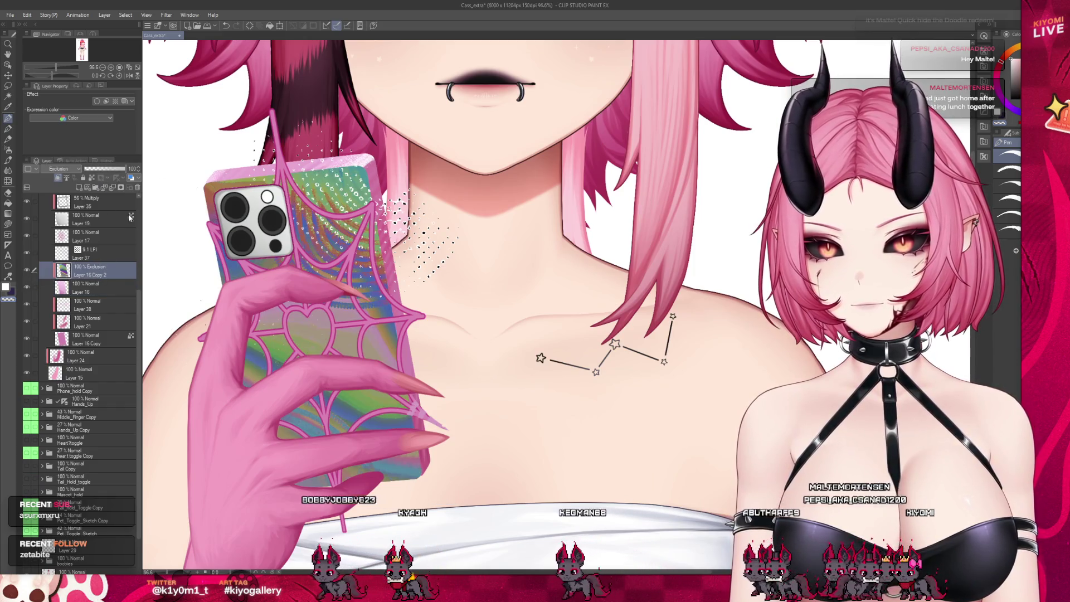
Try merging the pattern into Layer 16, then undo back to full-strength Normal blending
left_click(112, 188)
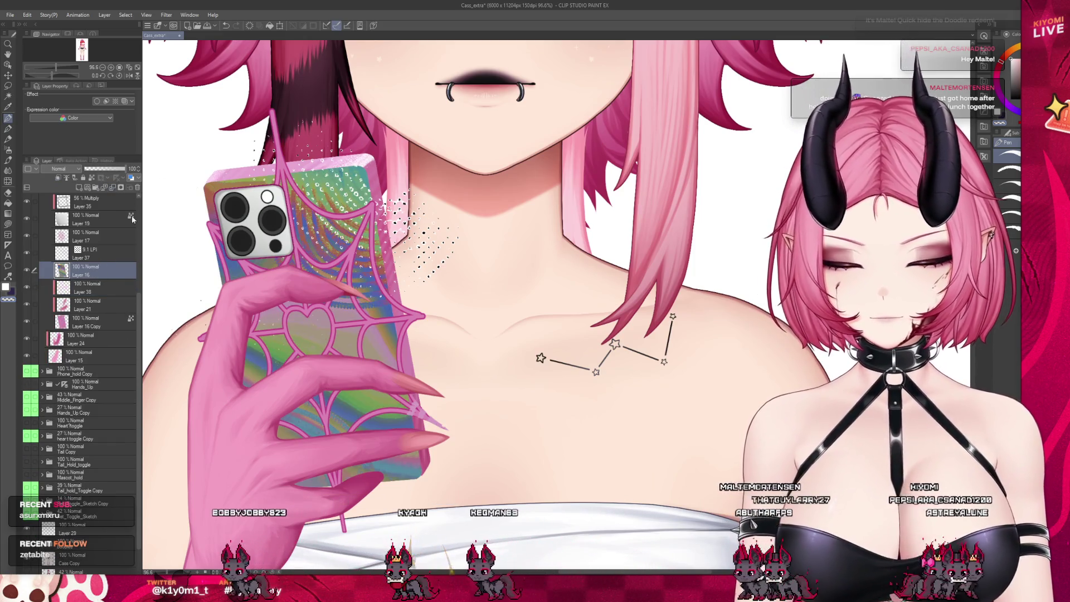
left_click(225, 27)
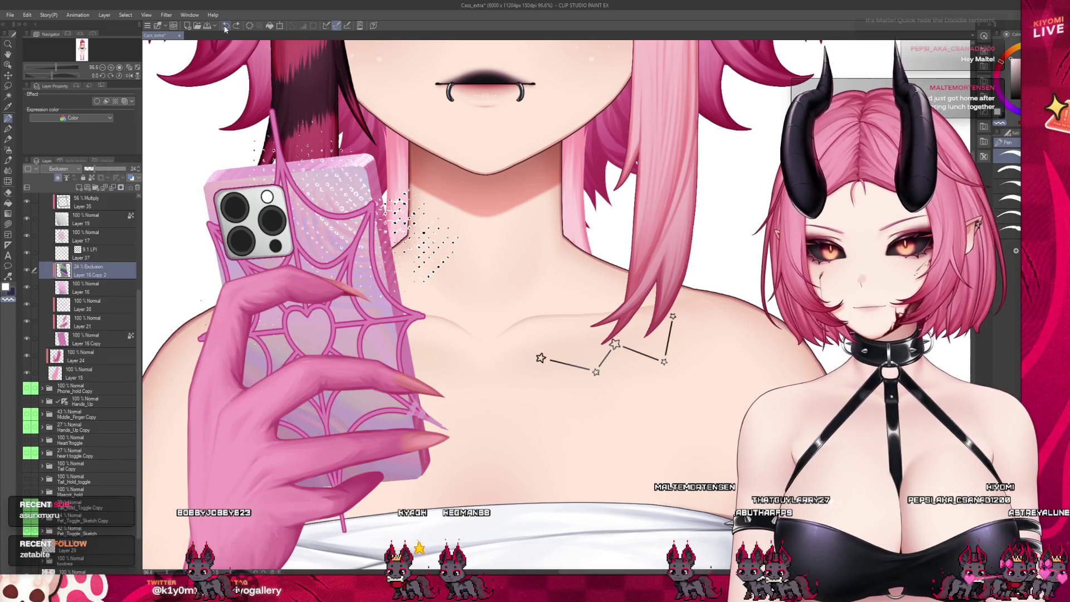
left_click(225, 26)
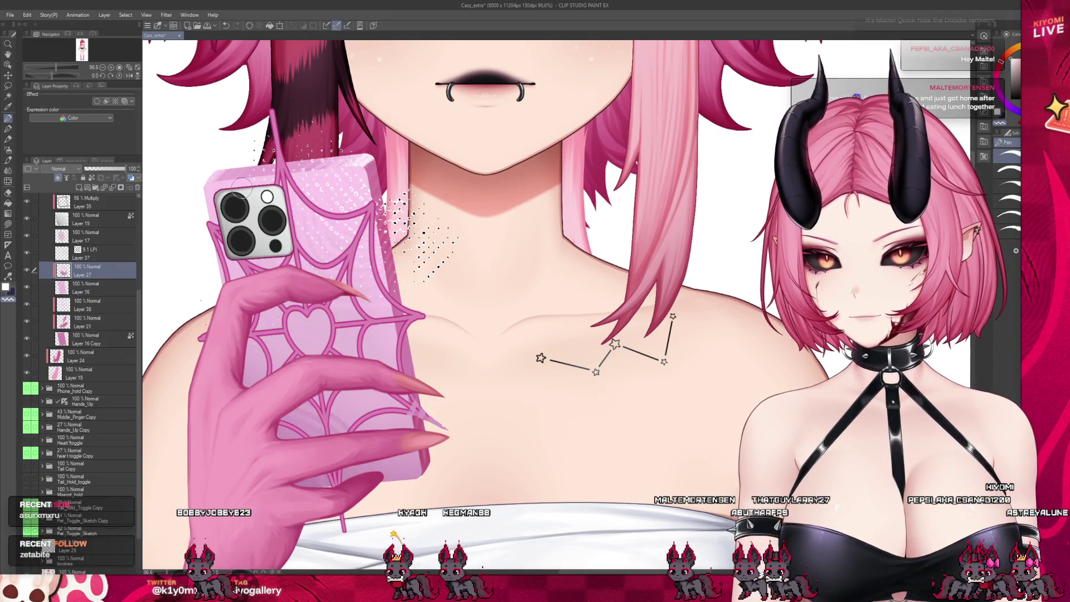
key("ctrl+z")
Lower the pattern layer to about 40% opacity, testing Overlay and Multiply before keeping Normal
left_click(102, 171)
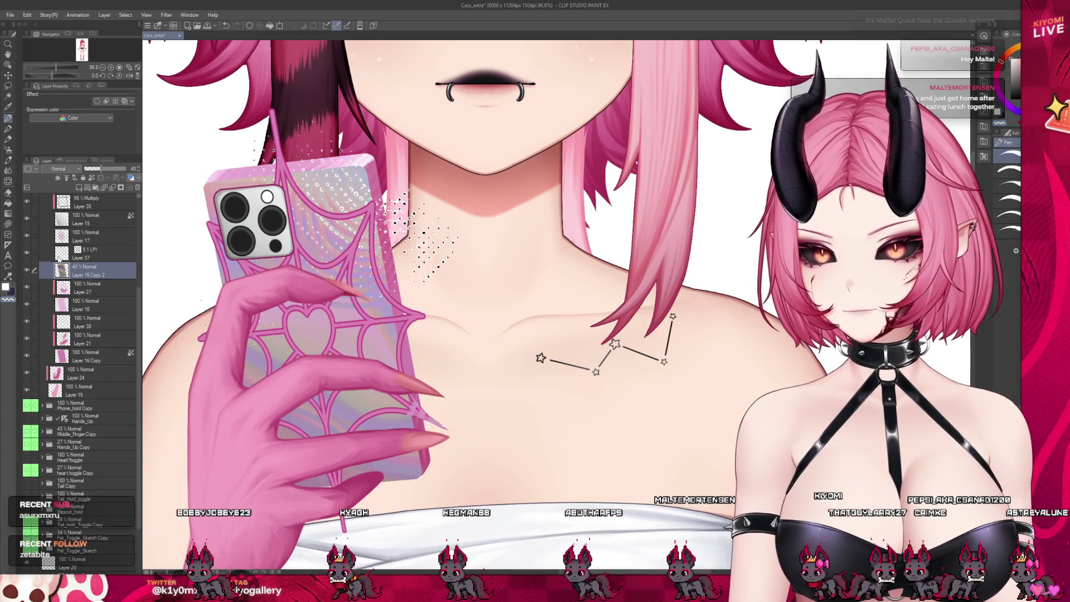
left_click(58, 168)
left_click(122, 275)
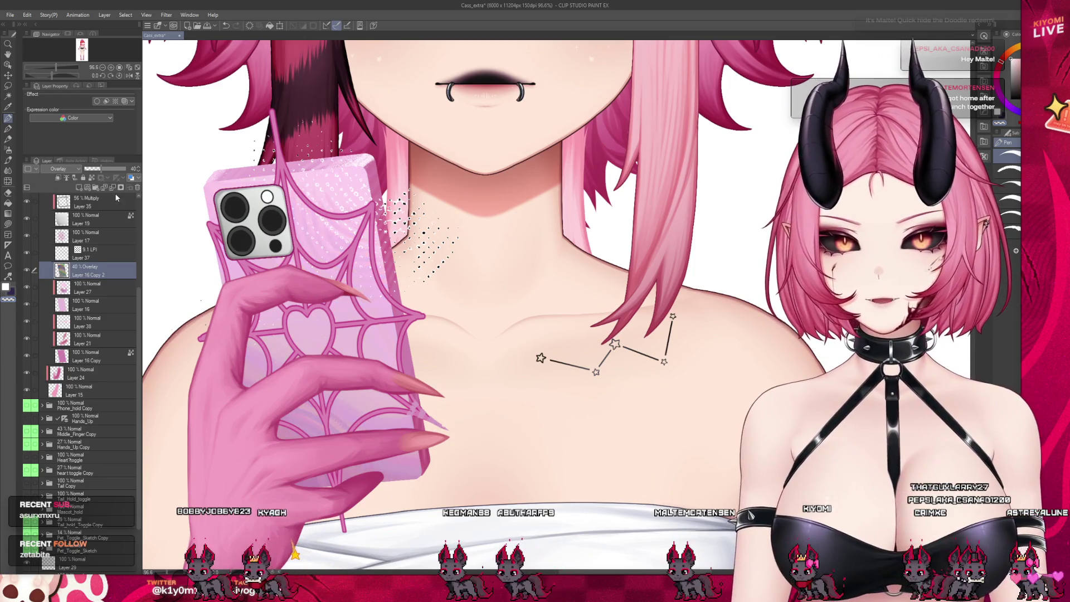
scroll(59, 168, "up", 12)
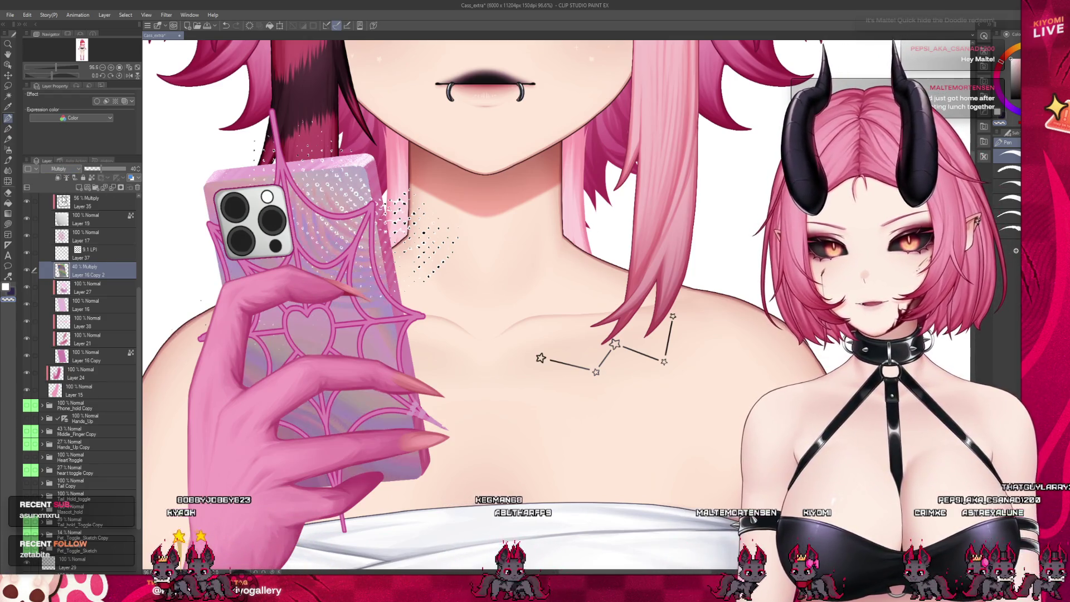
left_click(102, 170)
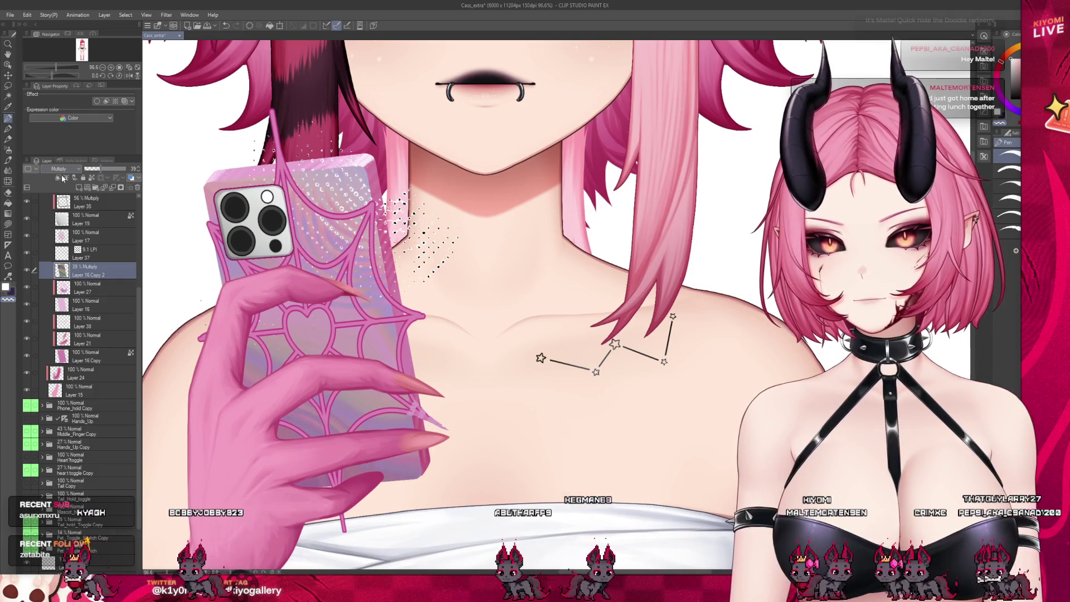
scroll(59, 168, "up", 2)
scroll(373, 338, "down", 3)
scroll(373, 339, "up", 2)
scroll(373, 338, "up", 2)
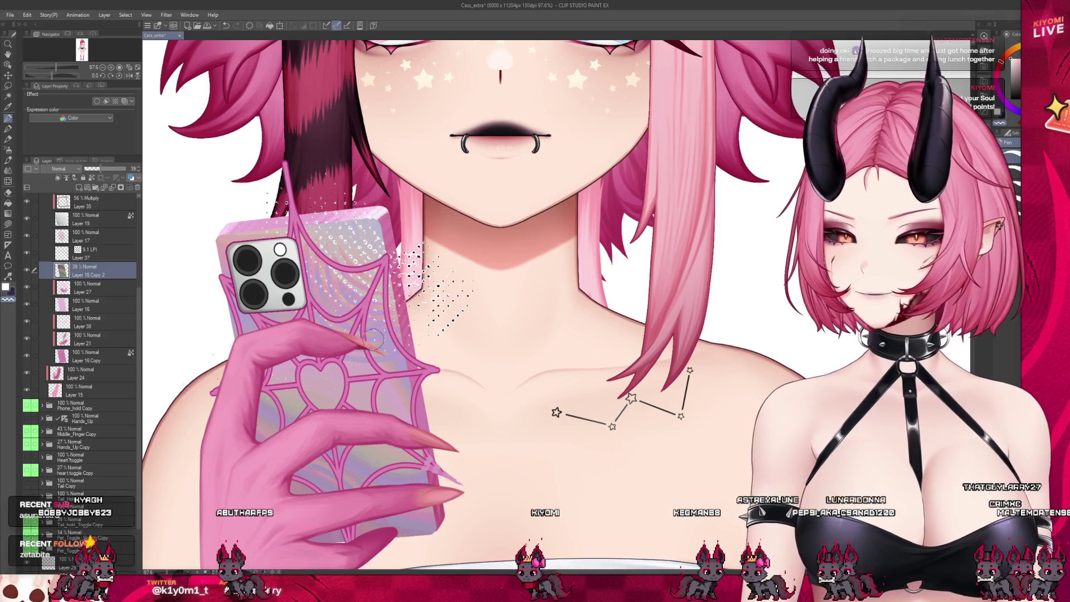
Reorder the 9.1 LPI dot tone layer and the phone pattern layer in the layer stack
left_click(89, 253)
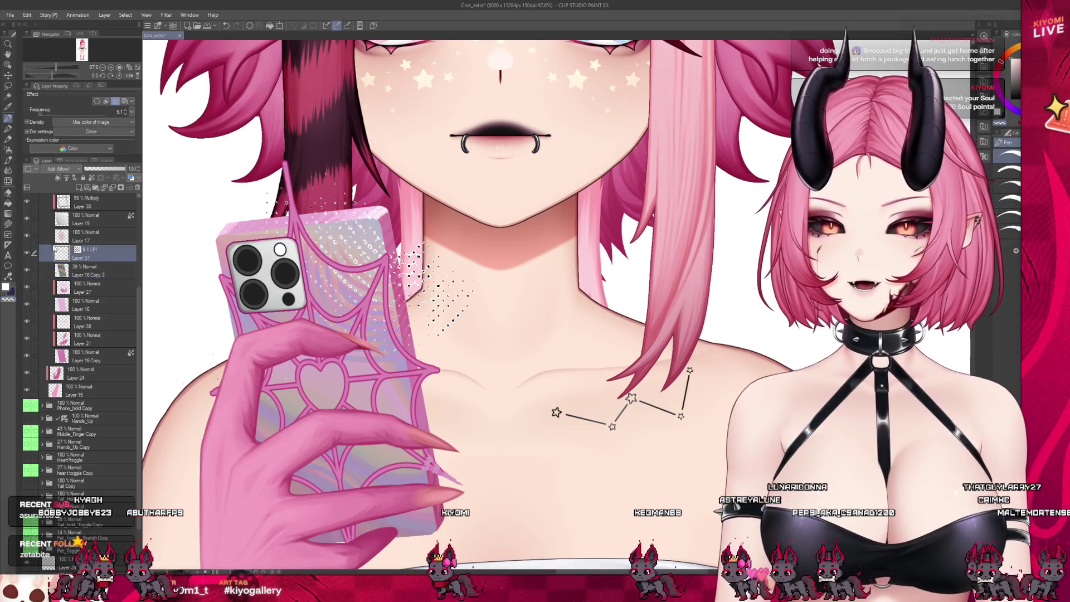
left_click(90, 236, "ctrl")
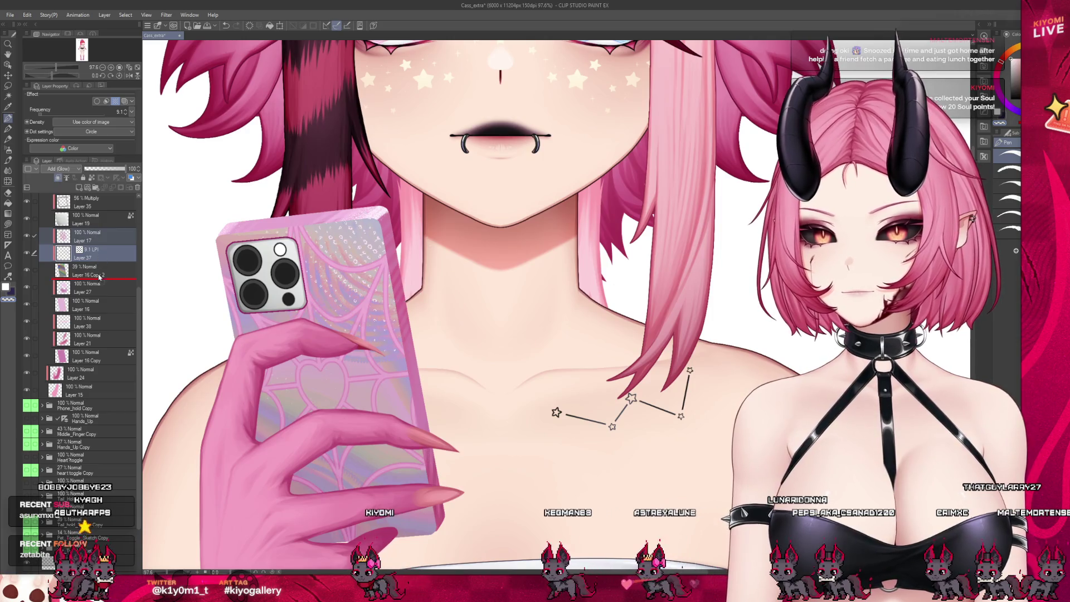
left_click_drag(89, 237, 89, 279)
scroll(407, 318, "down", 3)
scroll(407, 318, "up", 3)
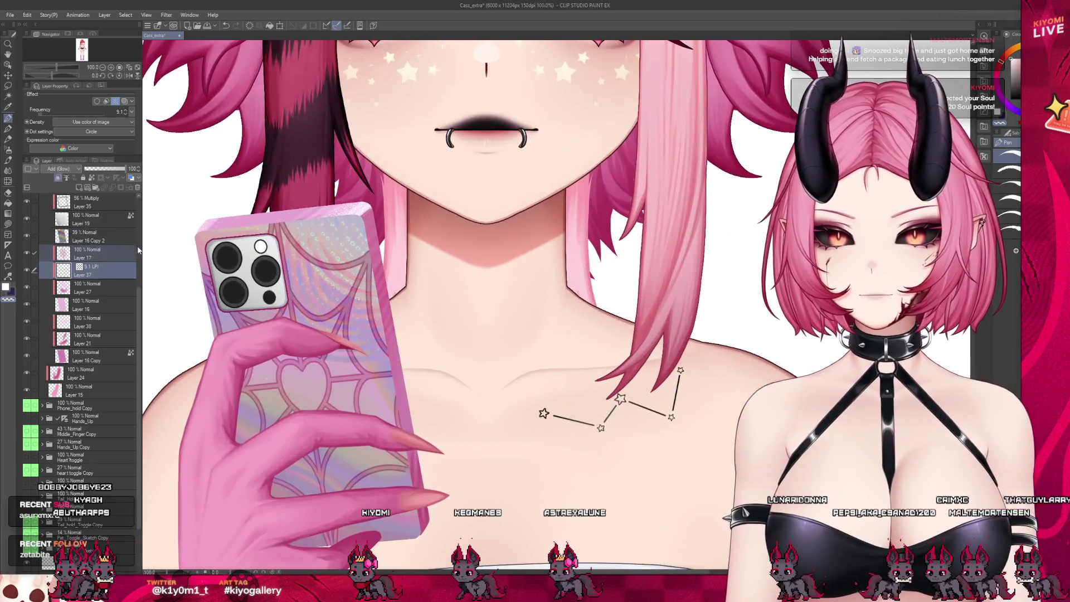
left_click(104, 238)
left_click_drag(99, 282, 98, 280)
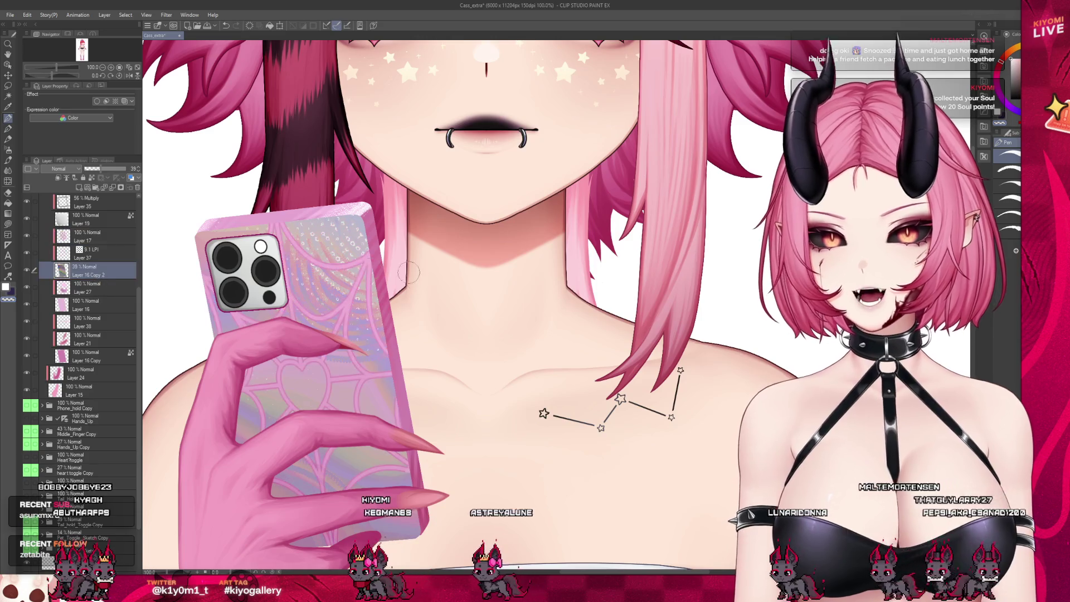
scroll(358, 276, "down", 2)
scroll(313, 283, "down", 2)
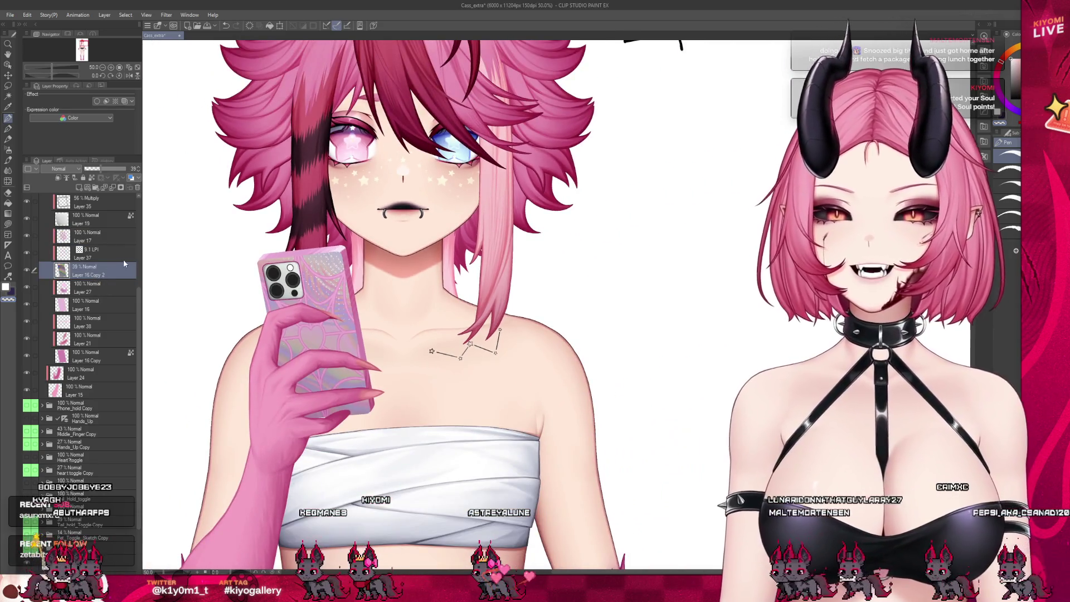
scroll(335, 319, "up", 3)
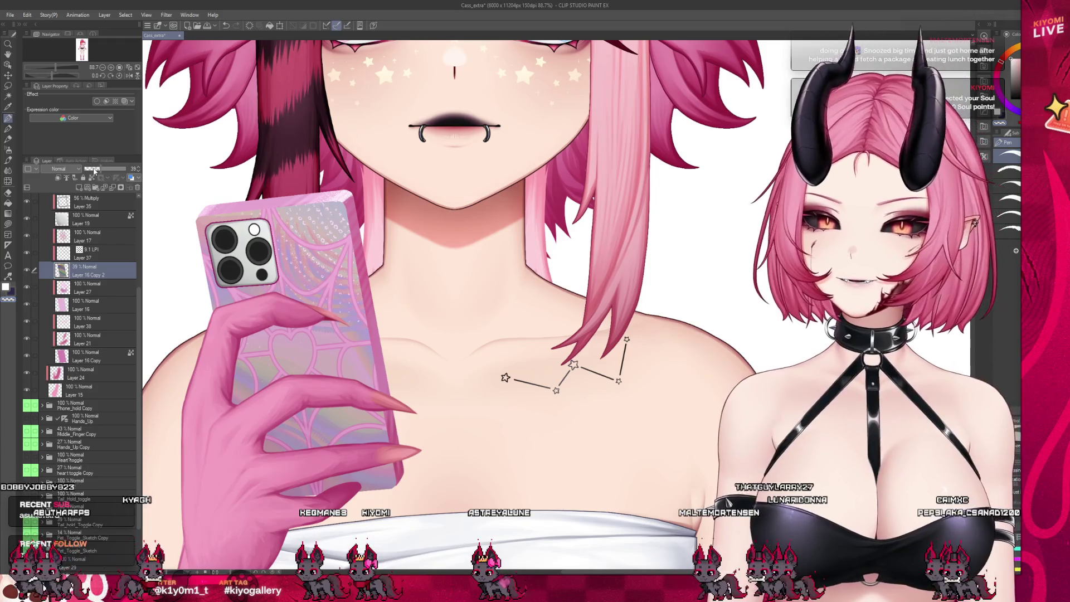
Adjust the pattern layer's opacity between 13% and 41% to settle around 24%
left_click_drag(94, 170, 90, 173)
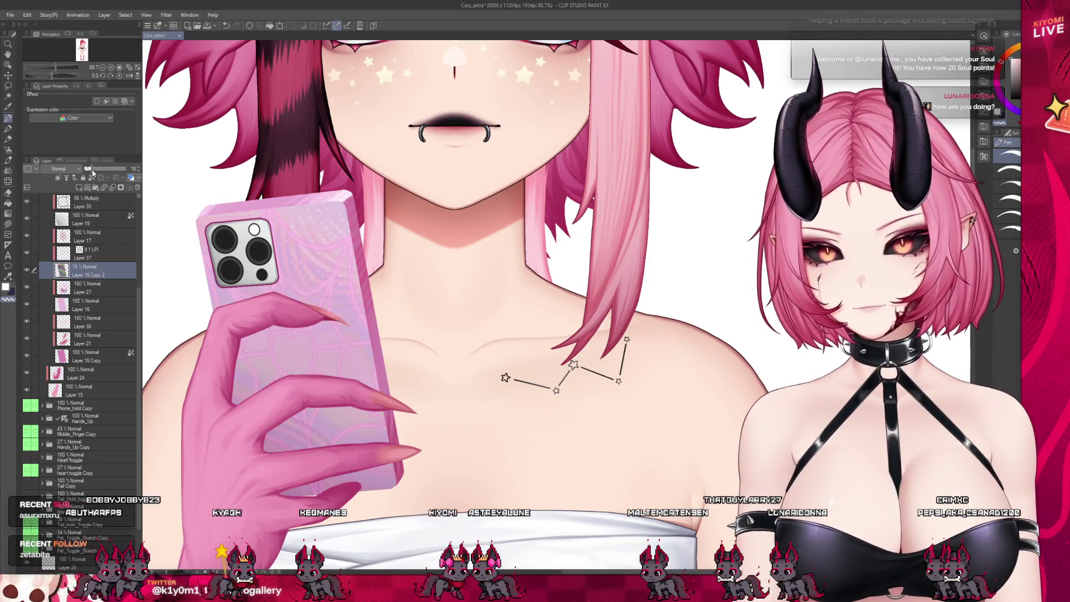
left_click(57, 178)
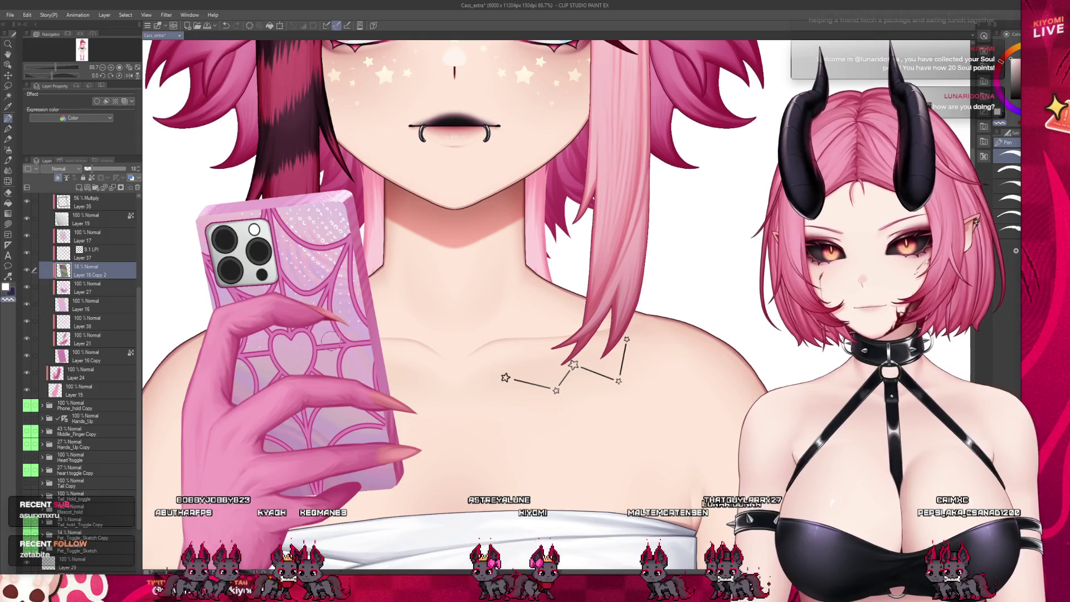
left_click_drag(95, 167, 101, 167)
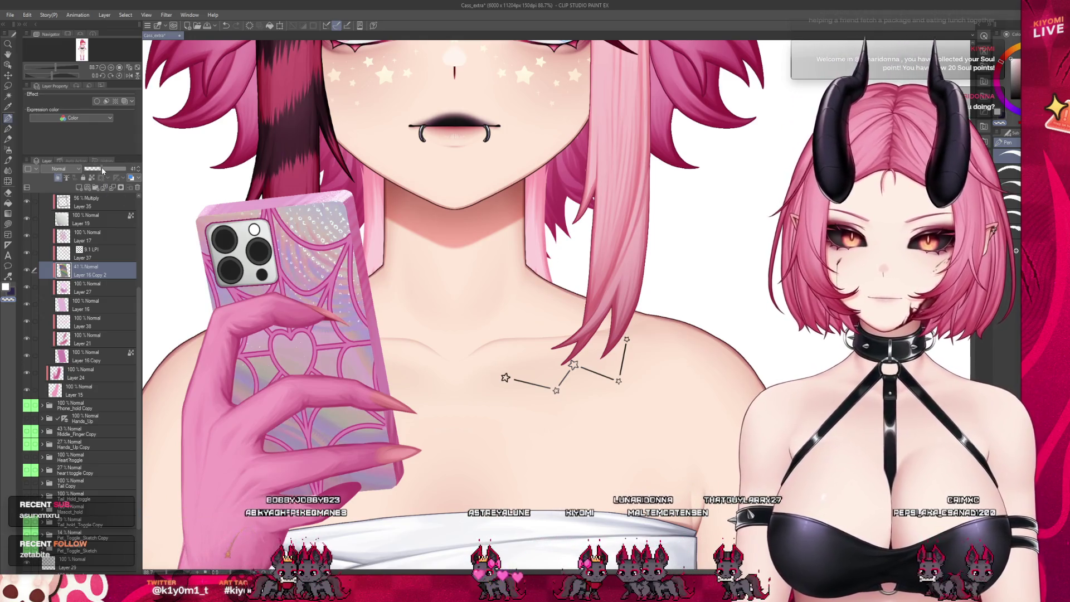
scroll(344, 321, "down", 5)
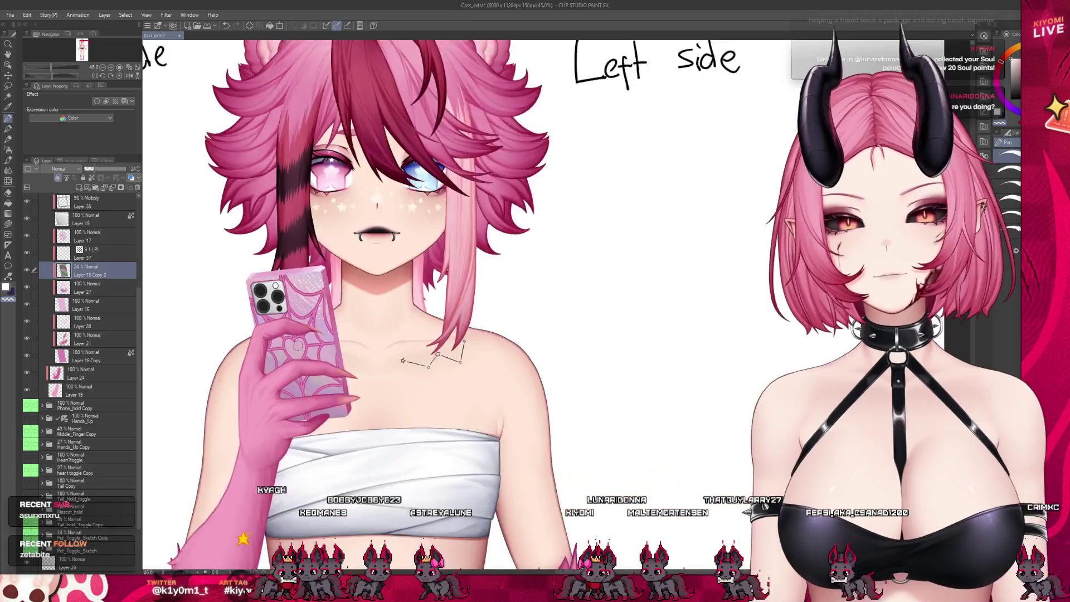
scroll(307, 378, "up", 5)
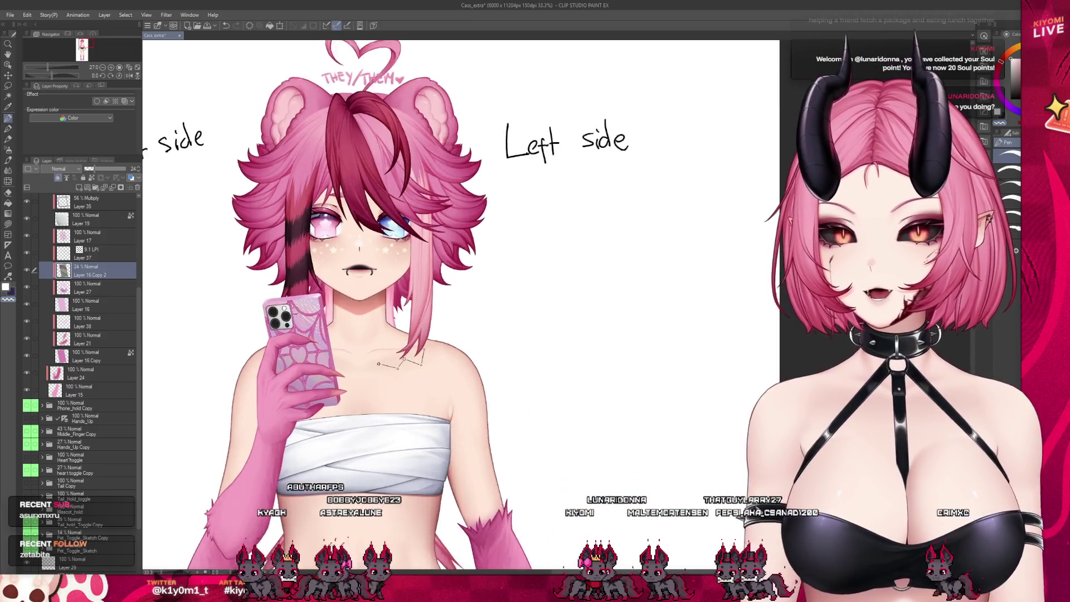
Put Layer 27 in Folder 1, move the phone copy layer inside, and merge the layers down
scroll(306, 377, "up", 3)
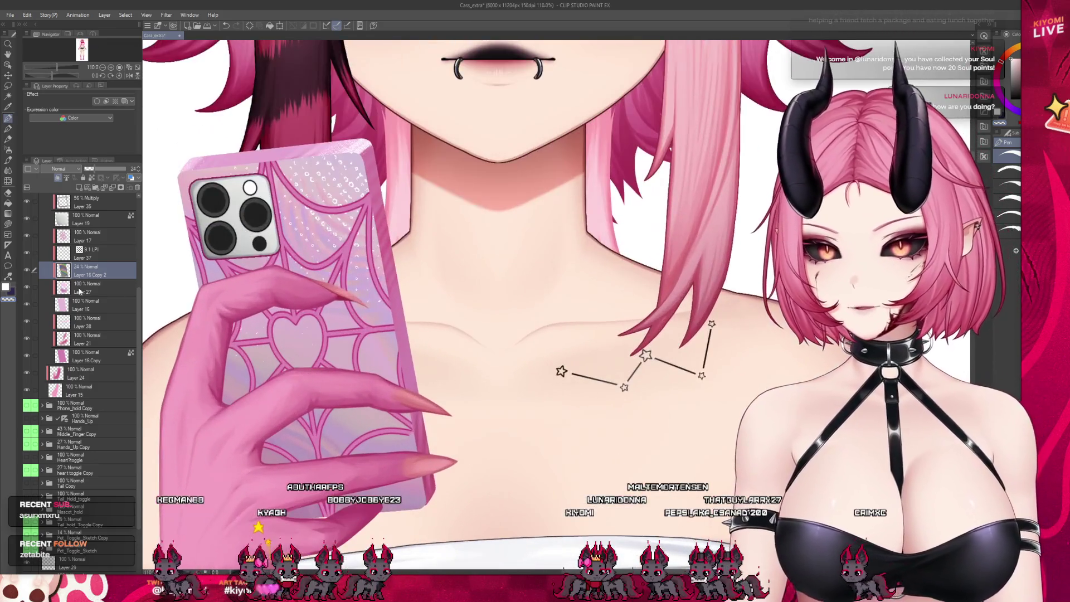
left_click(111, 286)
left_click(98, 188)
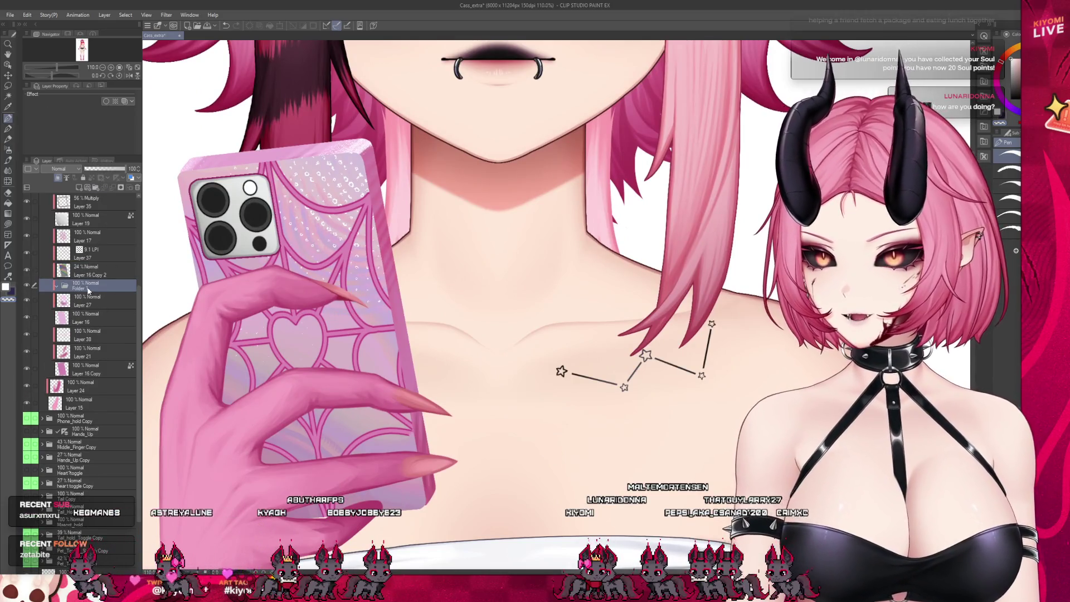
left_click_drag(97, 273, 107, 295)
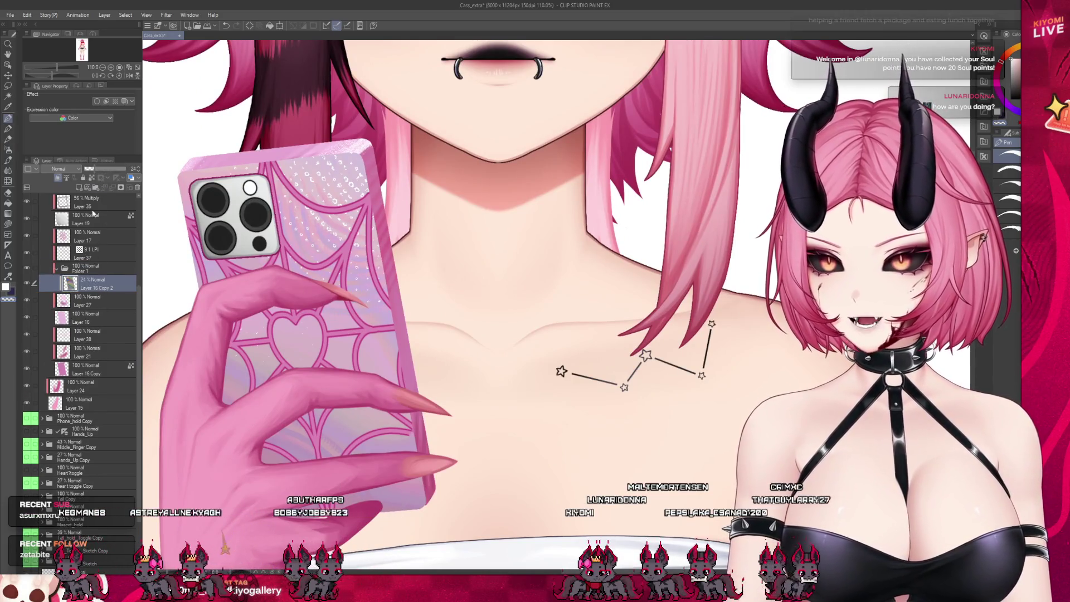
left_click(80, 188)
left_click(112, 188)
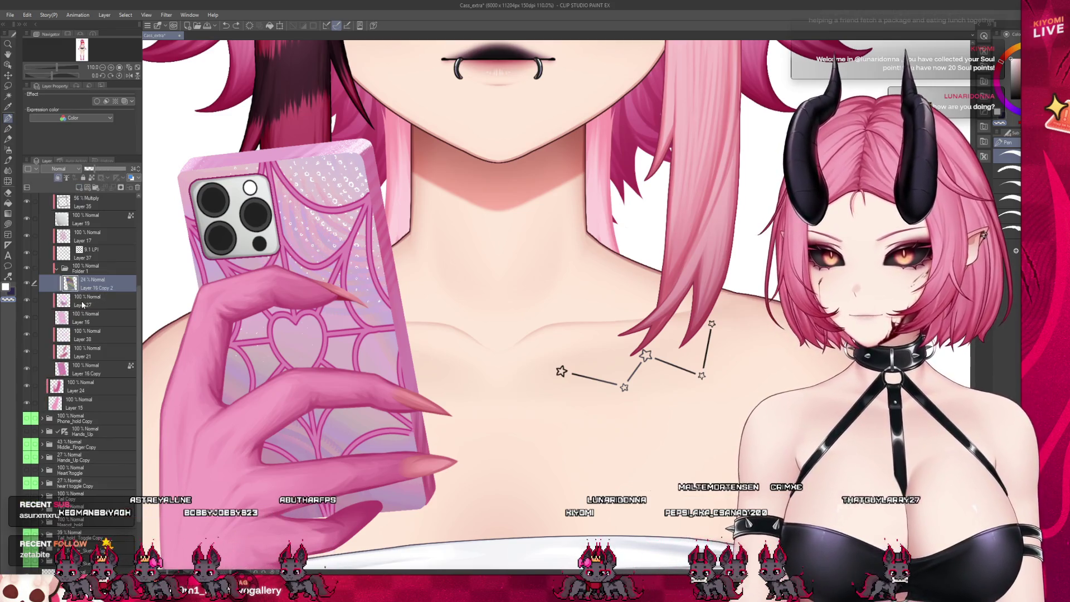
left_click(95, 301)
left_click(112, 188)
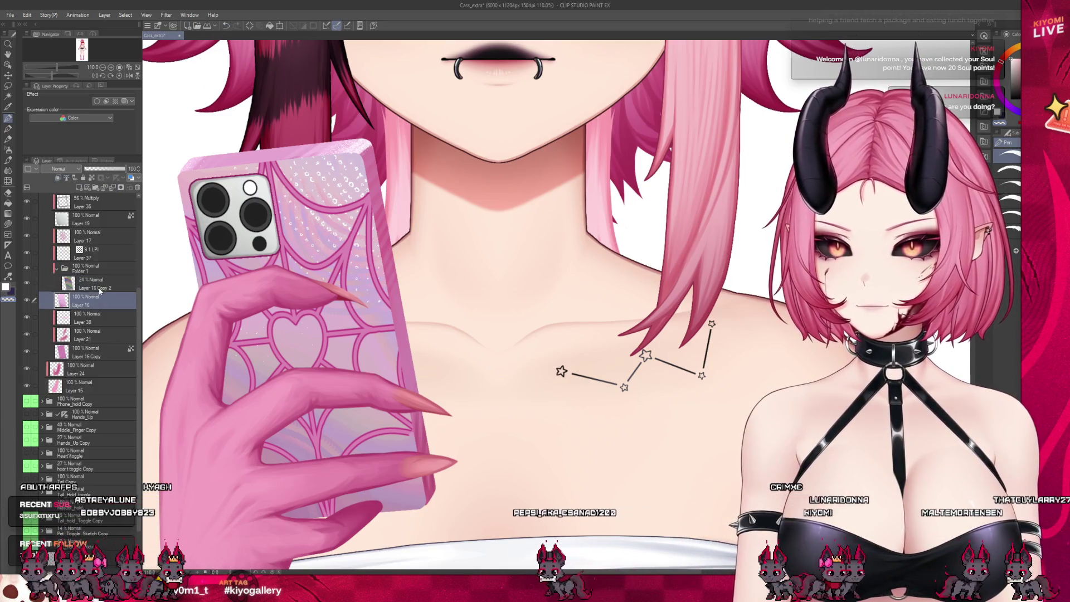
Duplicate the phone case layer and clip the faint 24% copy to the layer below
key("ctrl+j")
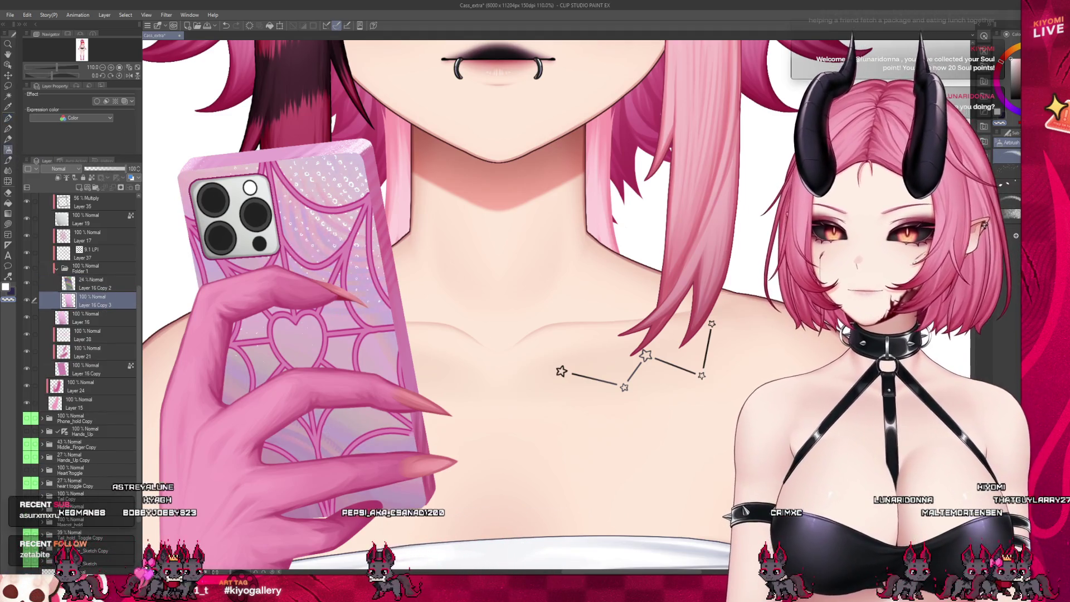
left_click(81, 282)
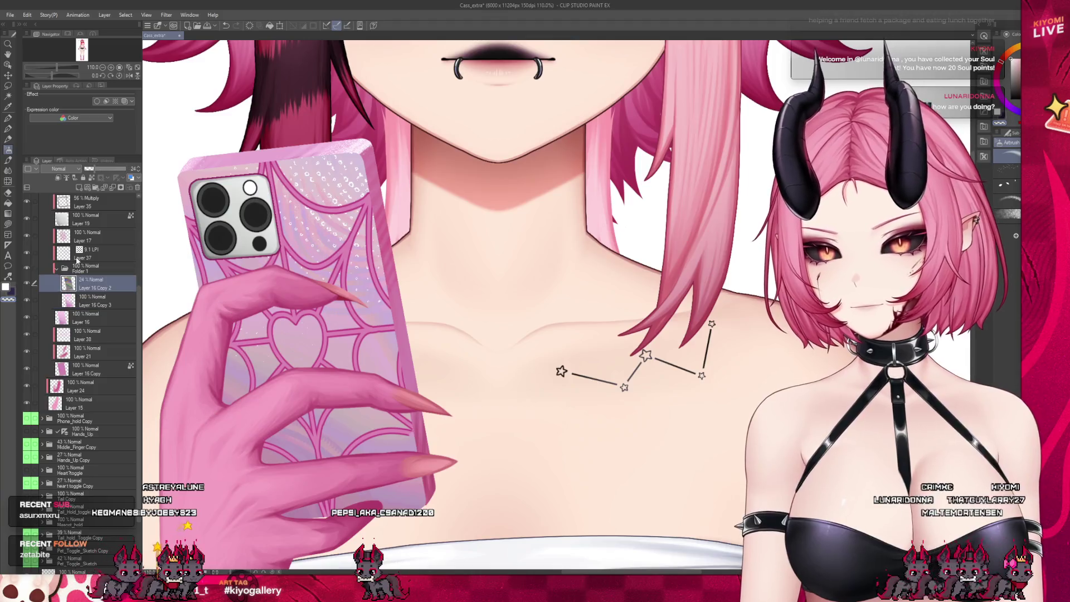
left_click(58, 177)
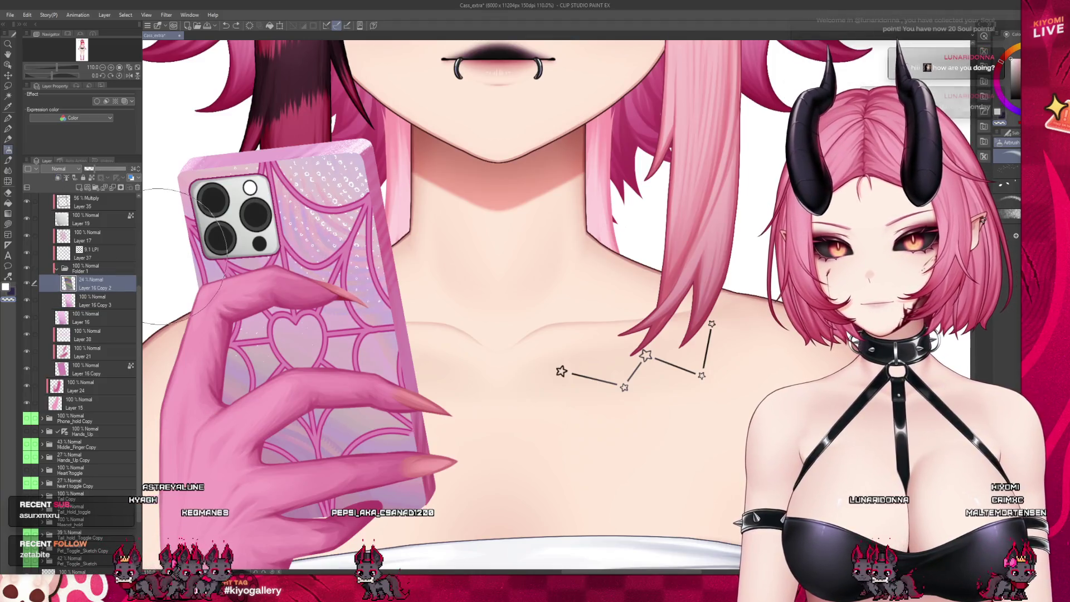
left_click(92, 303)
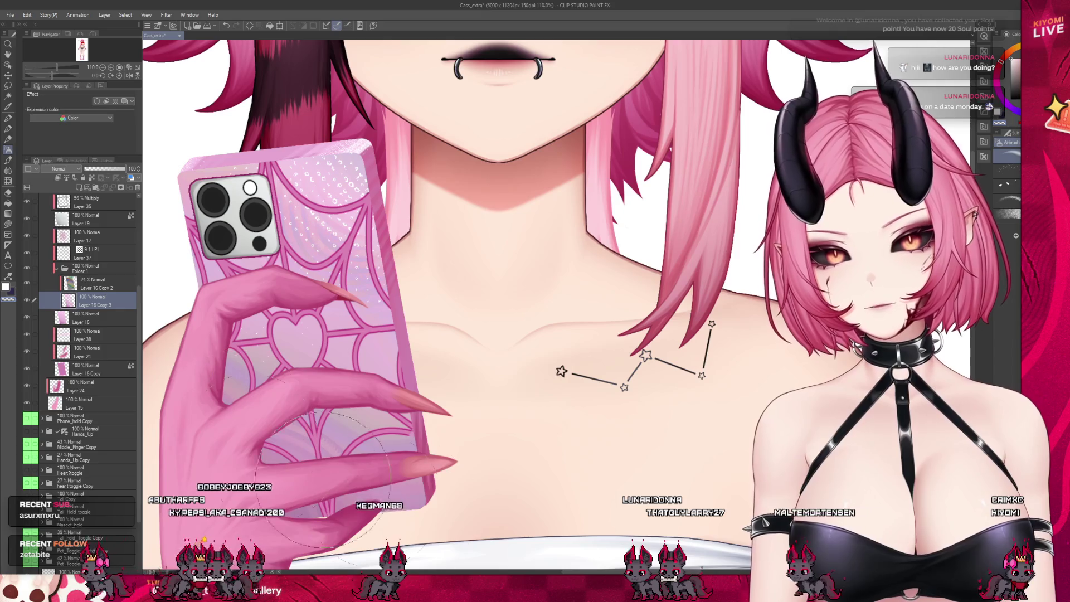
left_click(220, 237, "ctrl+shift")
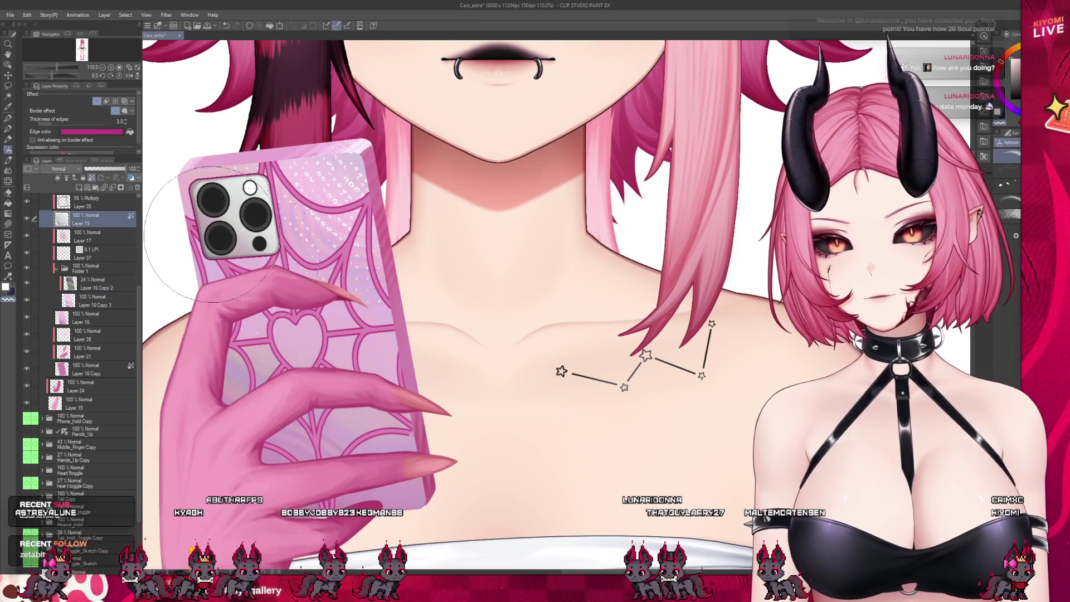
left_click(95, 280)
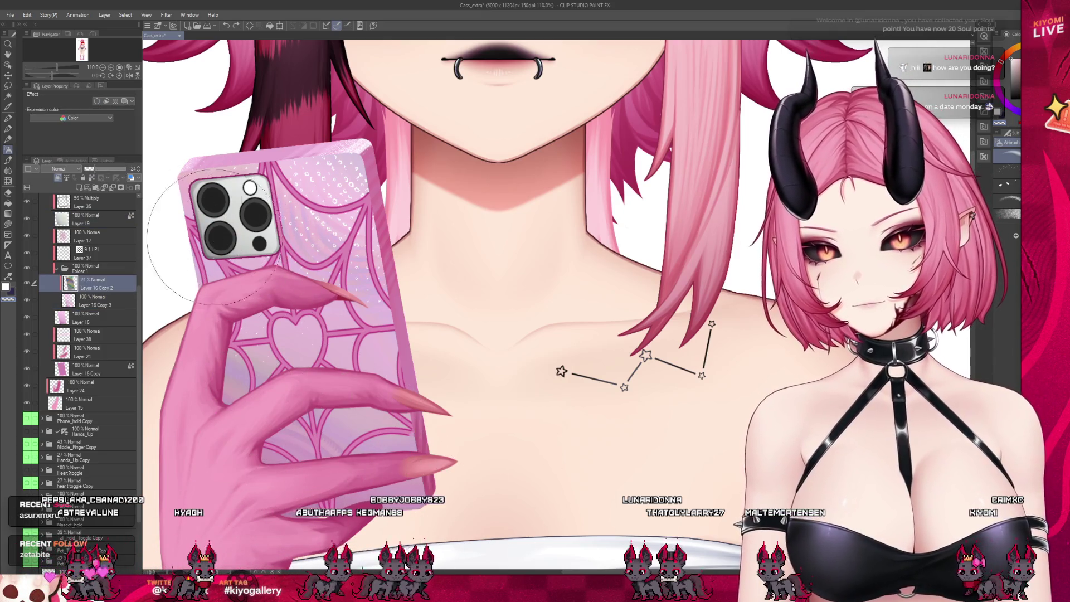
Begin transforming the faint phone copy layer with the move layer tool
left_click(7, 75)
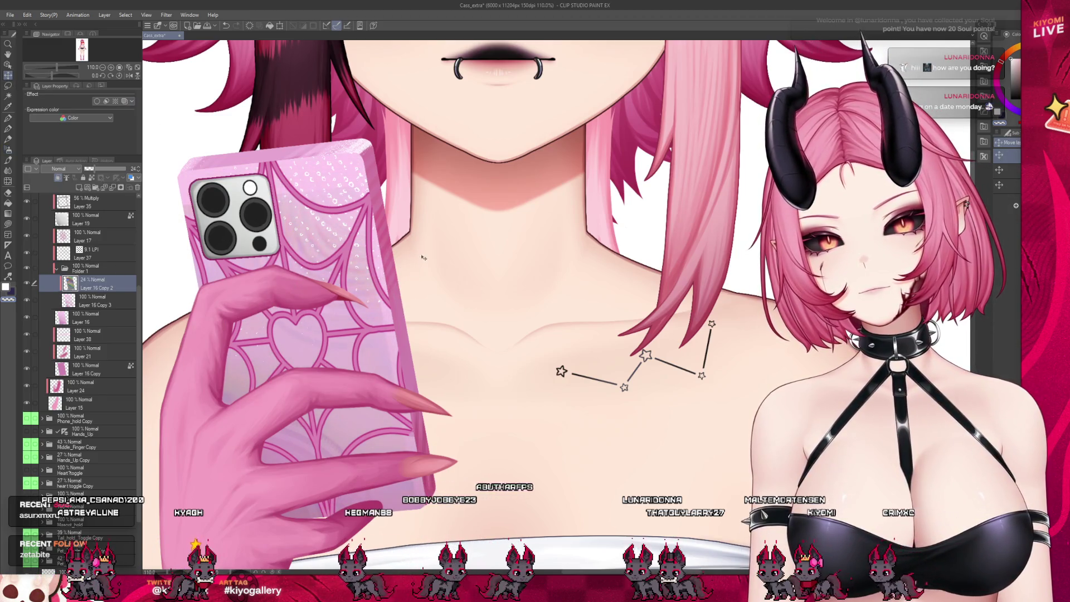
scroll(418, 271, "down", 3)
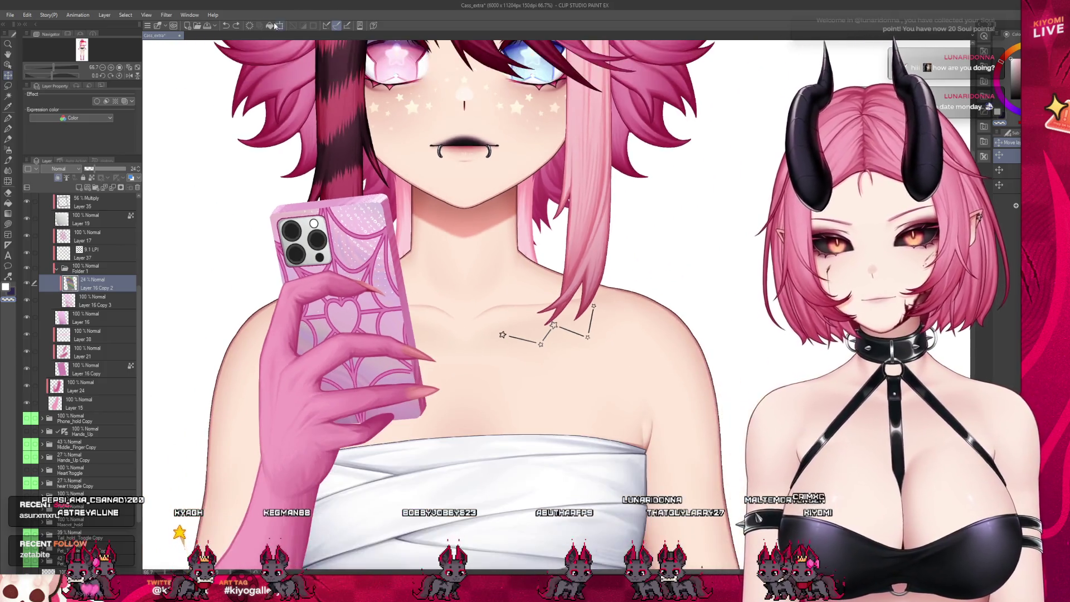
left_click(279, 25)
Nudge the faint phone overlay down and right and confirm its new position
mouse_move(367, 207)
left_mouse_down()
mouse_move(376, 215)
mouse_move(362, 241)
left_mouse_up()
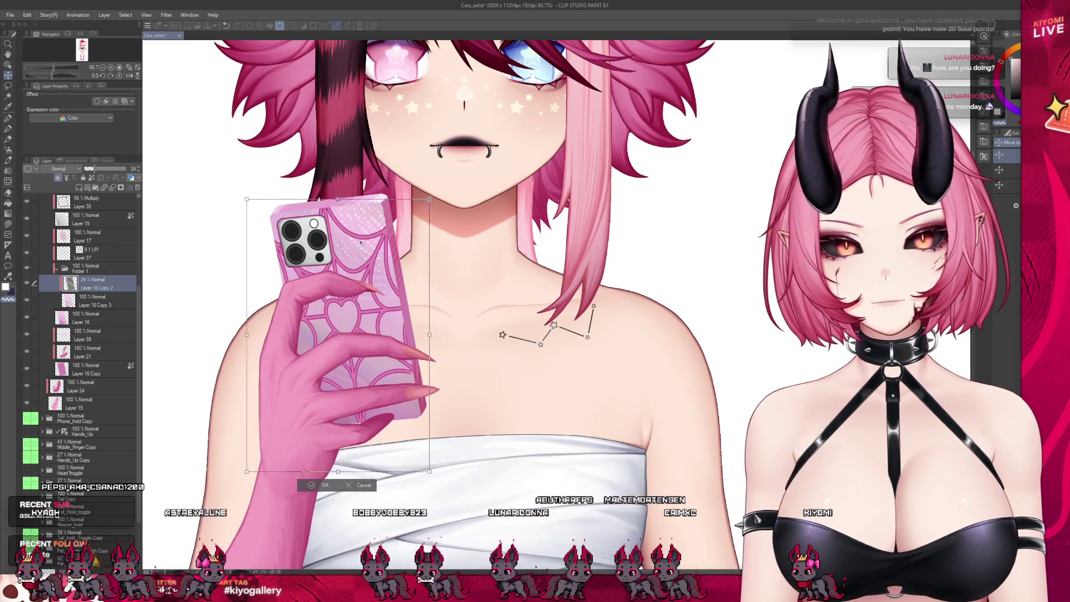
key("Return")
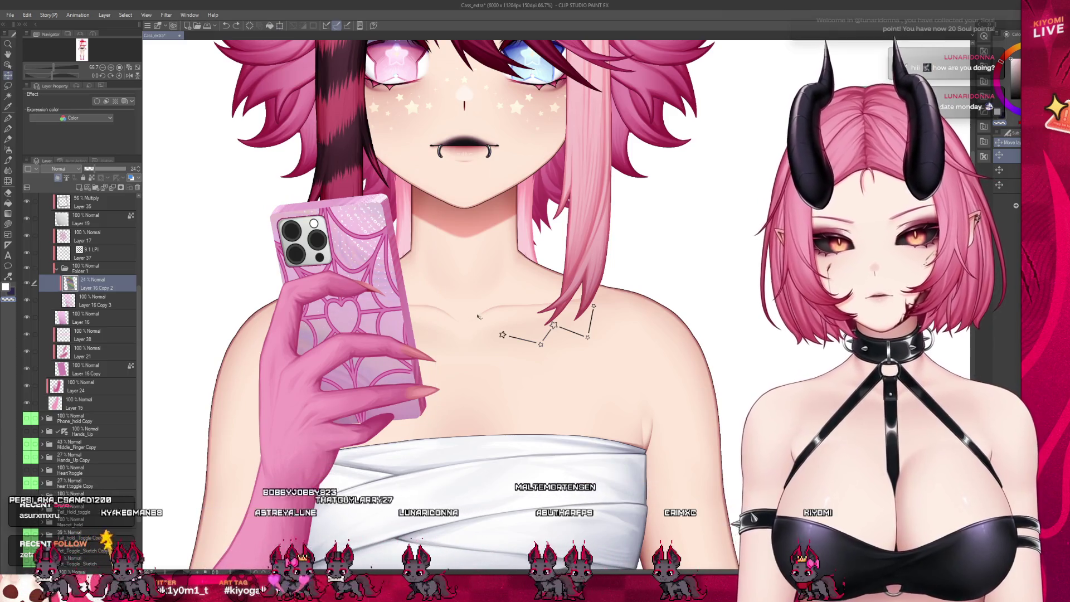
scroll(392, 314, "up", 3)
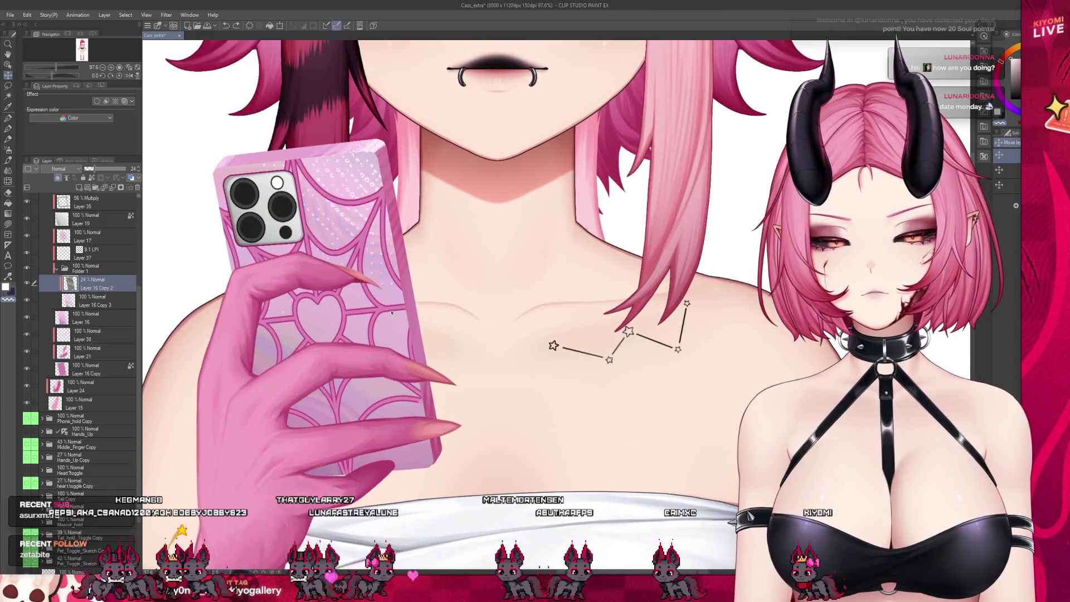
scroll(313, 327, "down", 6)
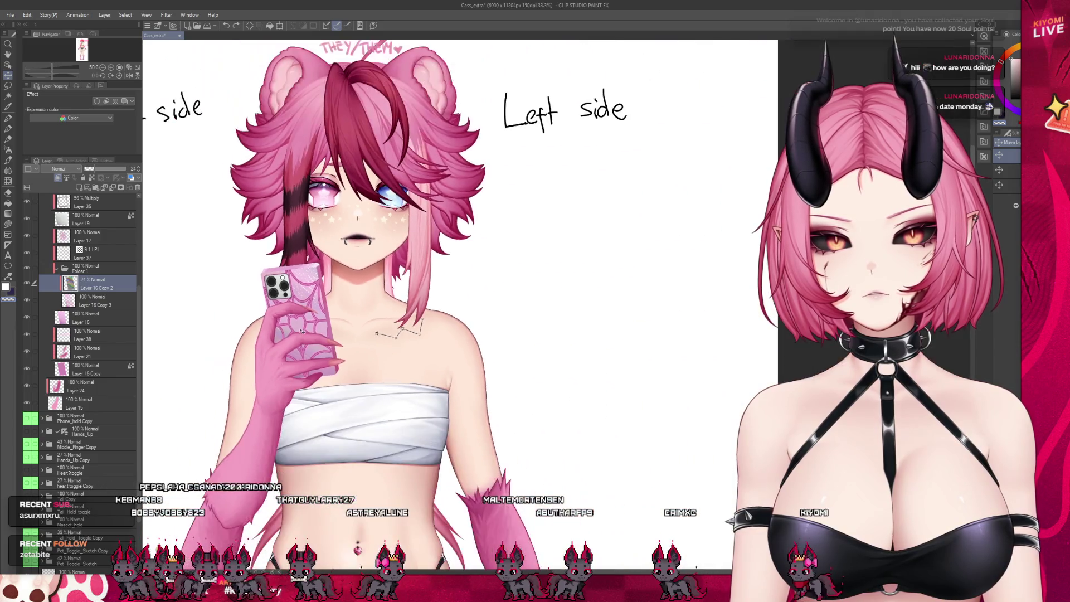
scroll(313, 327, "up", 2)
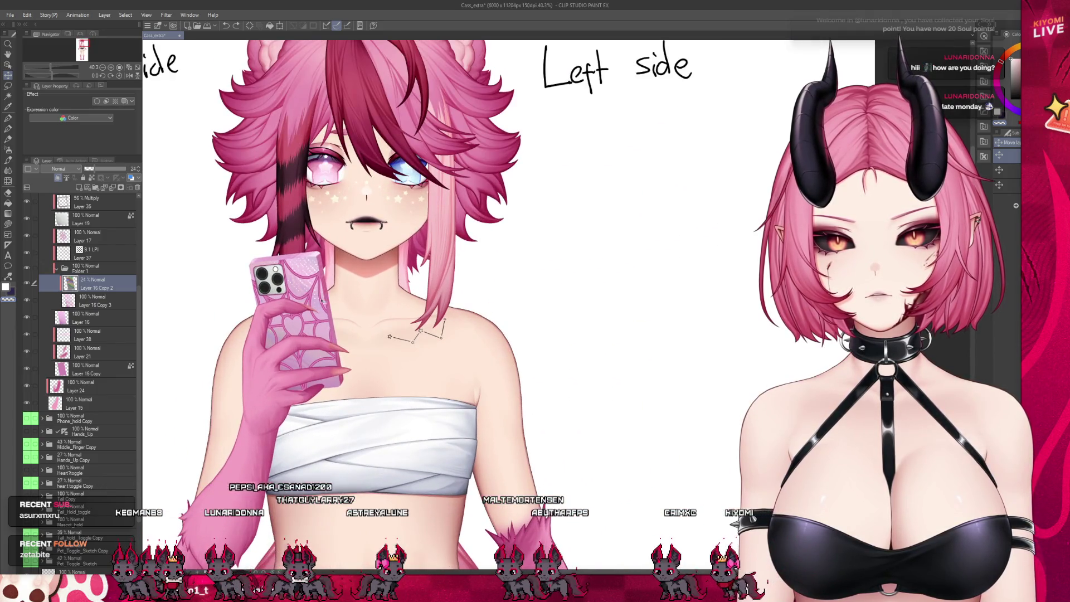
scroll(313, 305, "up", 2)
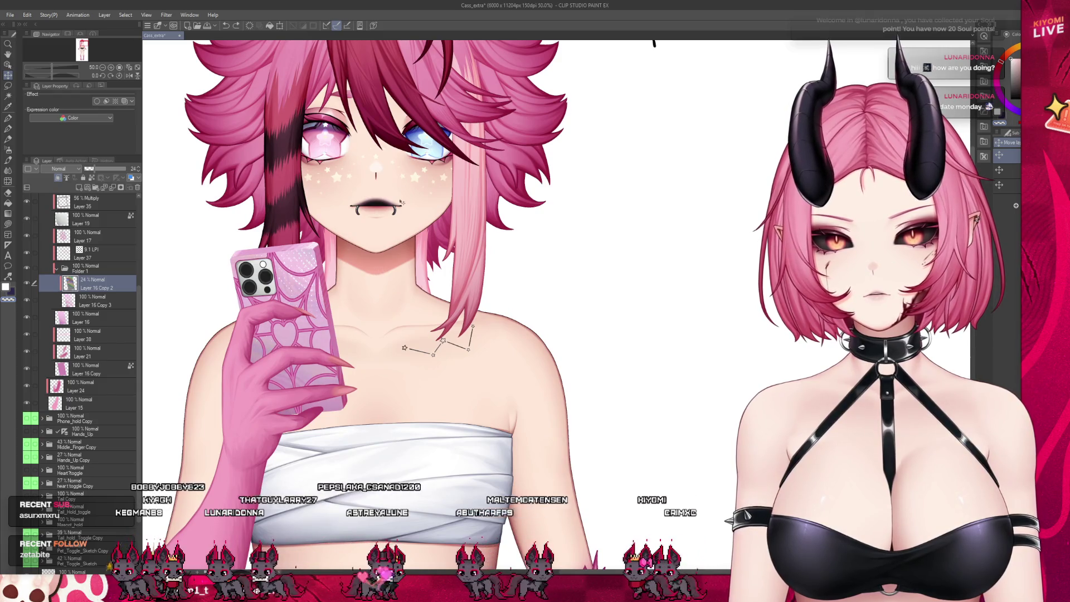
Enlarge and shift the phone overlay with a second transform, then select Layer 16 Copy 3
key("ctrl+t")
mouse_move(327, 257)
left_mouse_down()
mouse_move(298, 296)
mouse_move(303, 263)
left_mouse_up()
left_click_drag(357, 207, 374, 170)
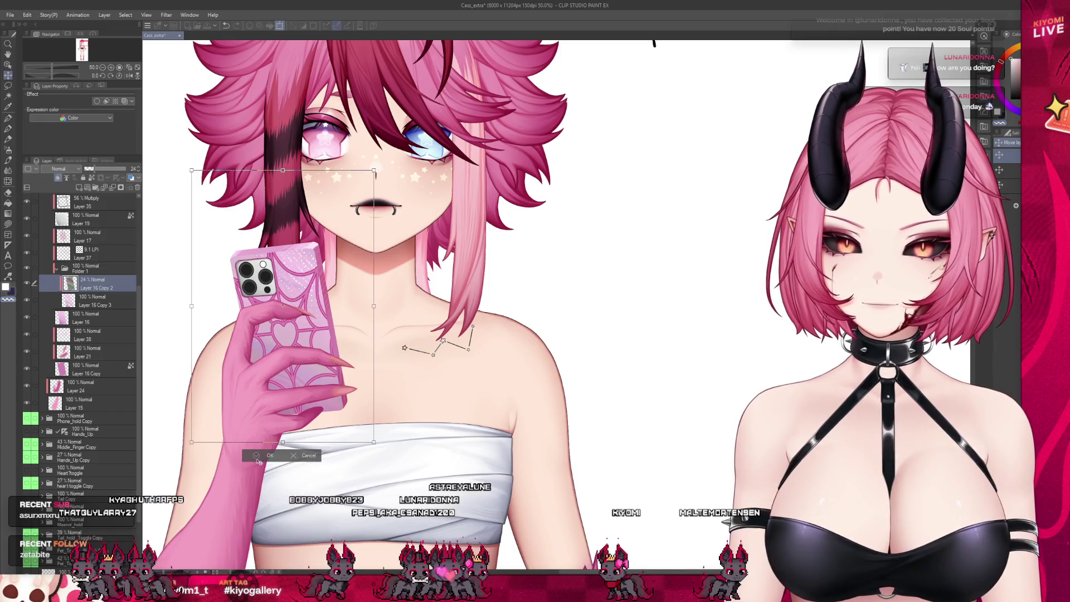
key("Return")
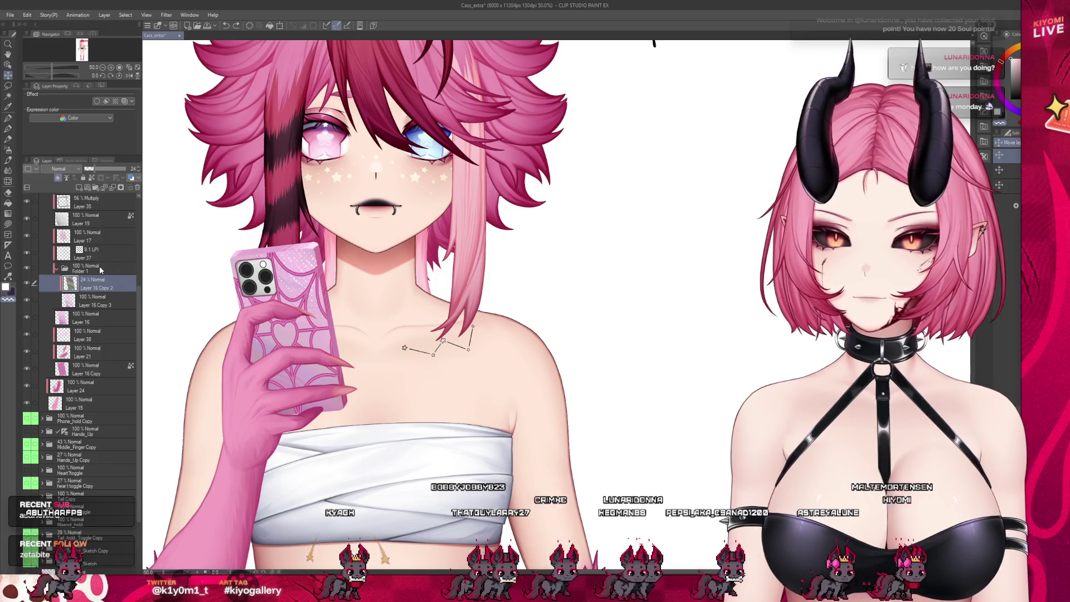
left_click(101, 269)
left_click(89, 304)
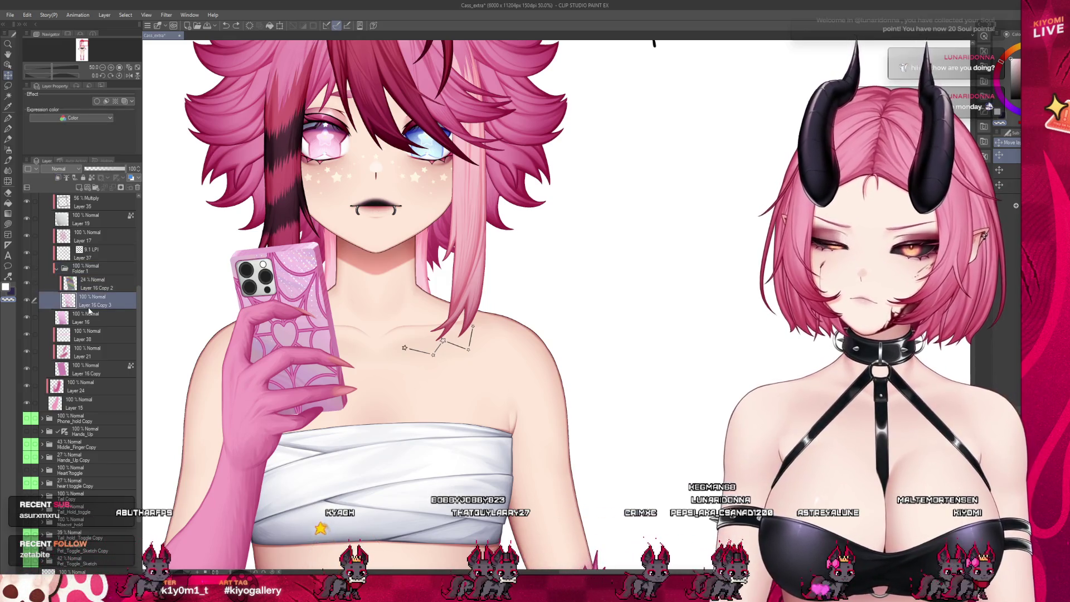
Select the faint Layer 16 Copy 2 phone overlay and raise its opacity
key("ctrl+plus")
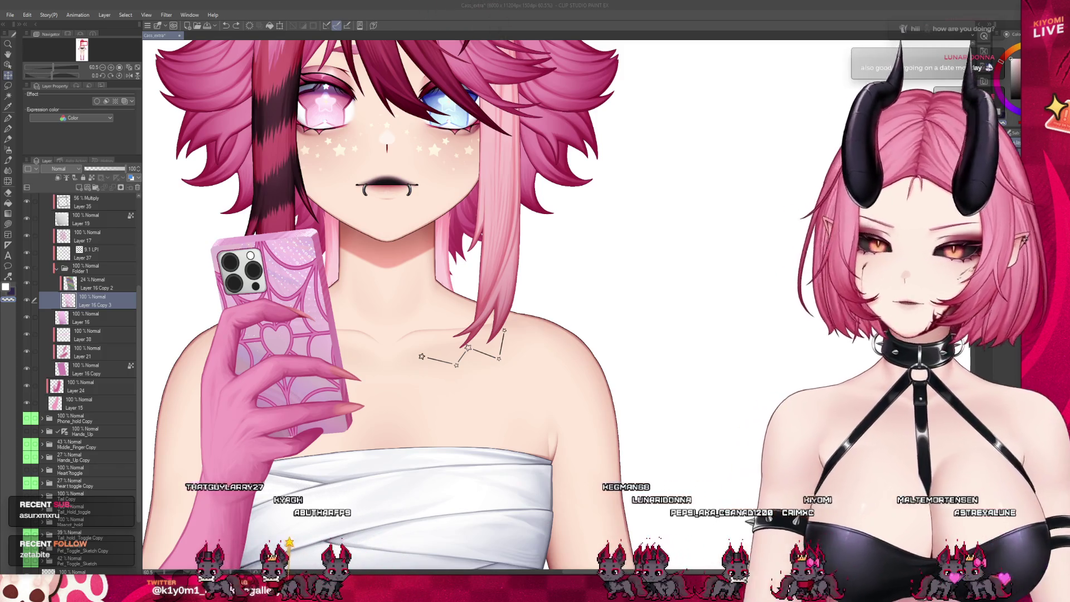
scroll(309, 309, "down", 1)
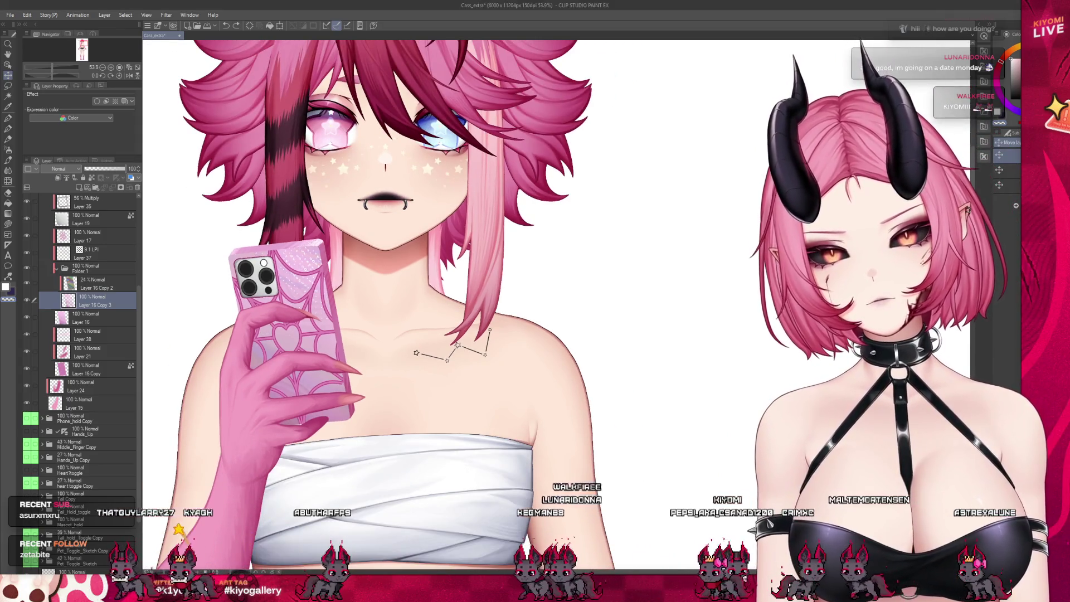
left_click(309, 309, "ctrl+shift")
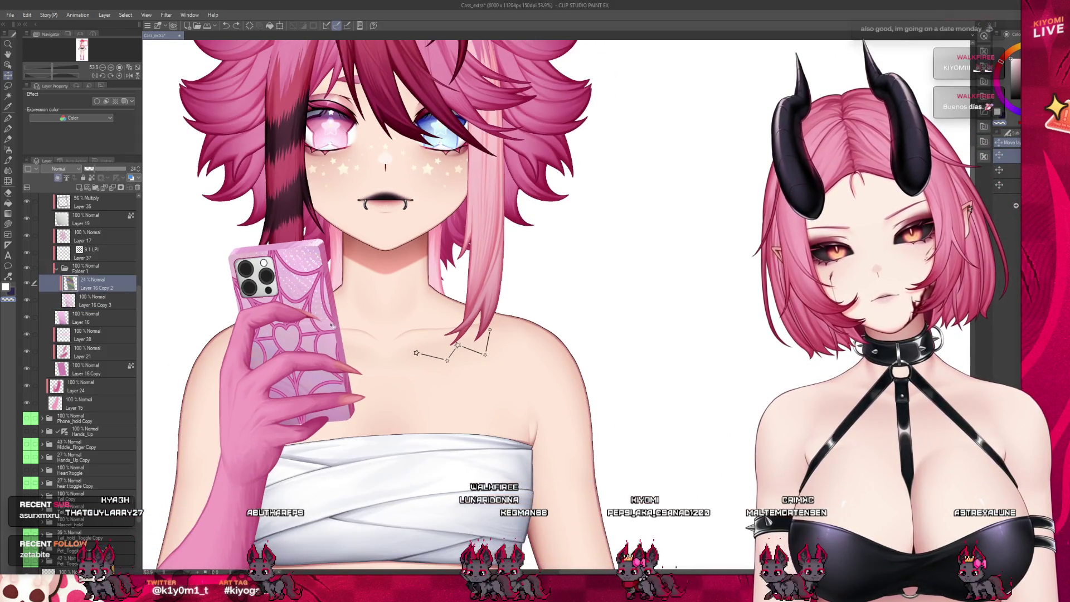
left_click_drag(103, 171, 101, 171)
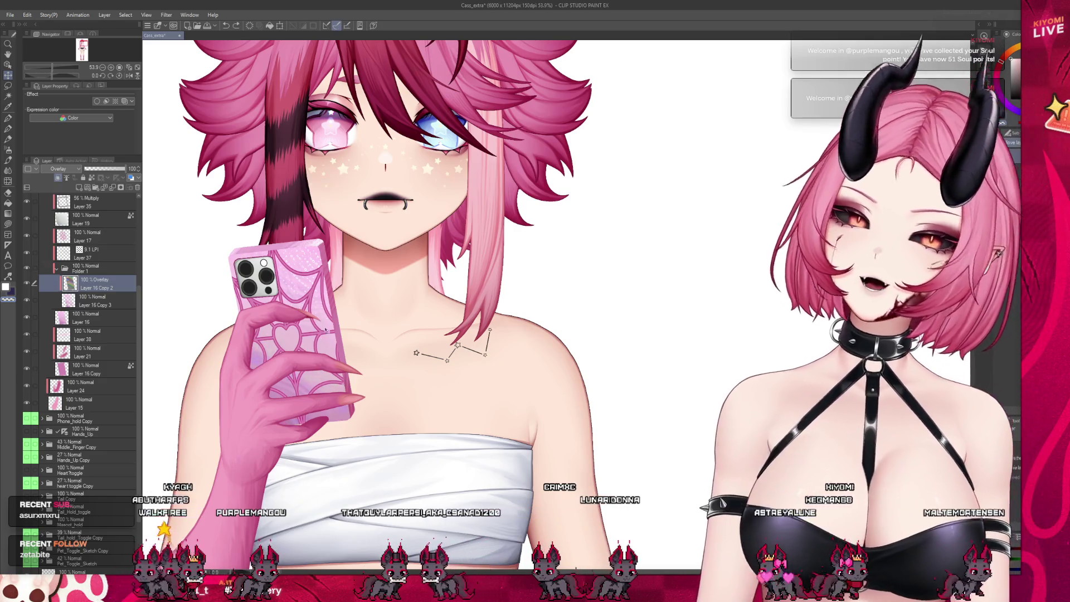
scroll(303, 357, "up", 5)
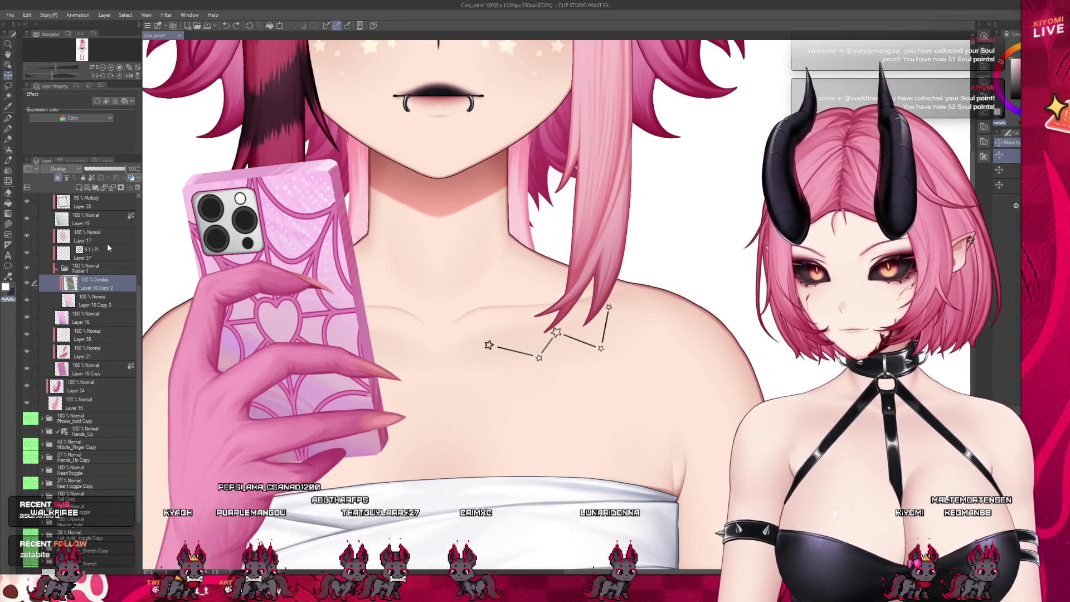
Select Layer 37 and Layer 16 Copy 2, collapse Folder 1, then select phone case Layer 16
left_click(379, 281, "ctrl+shift")
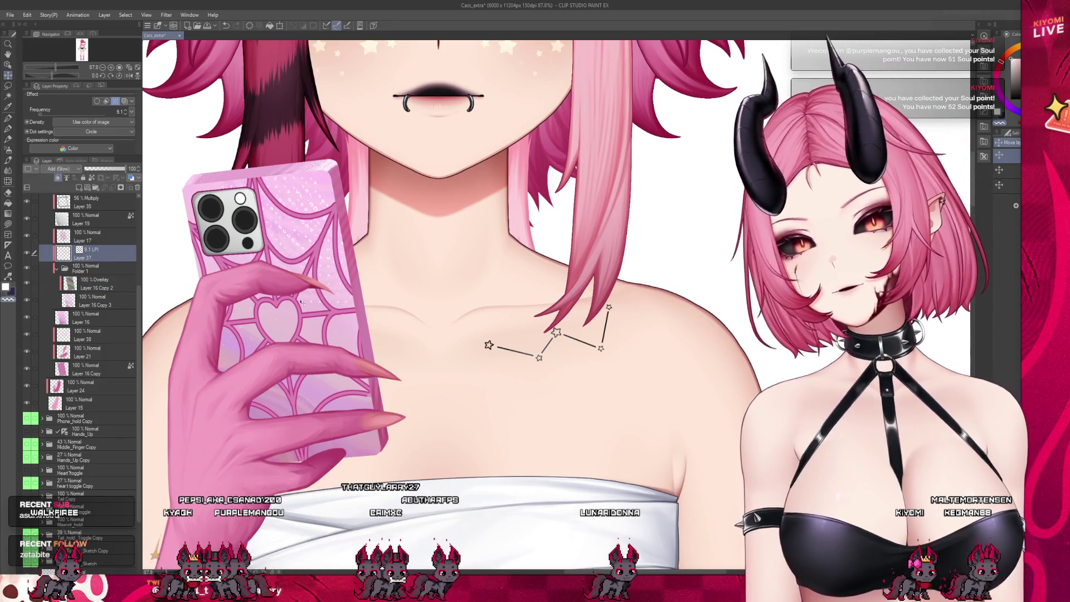
left_click(35, 283)
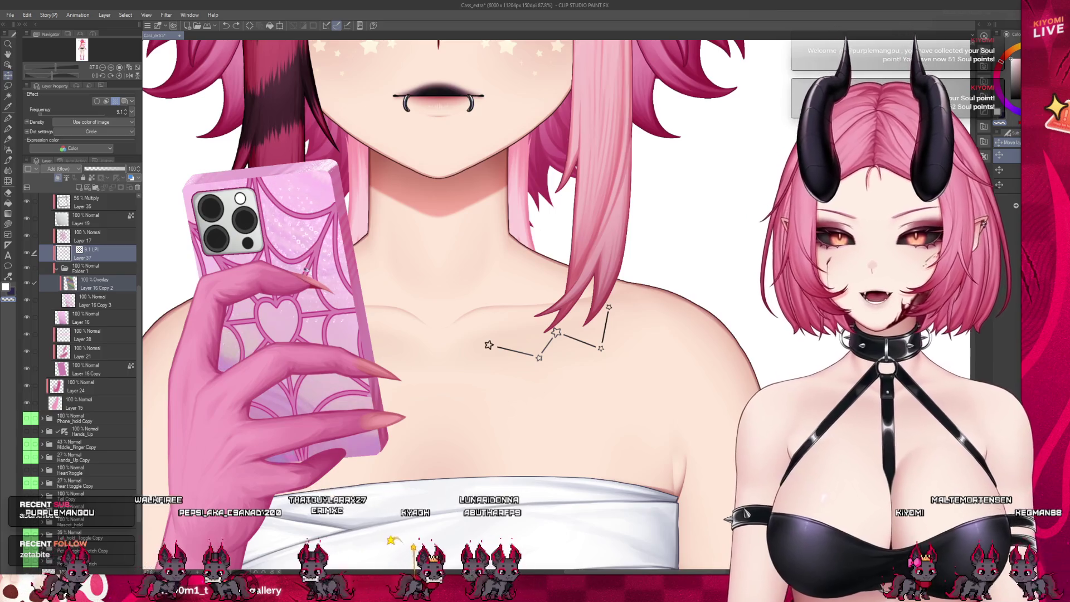
left_click(96, 301)
left_click(56, 268)
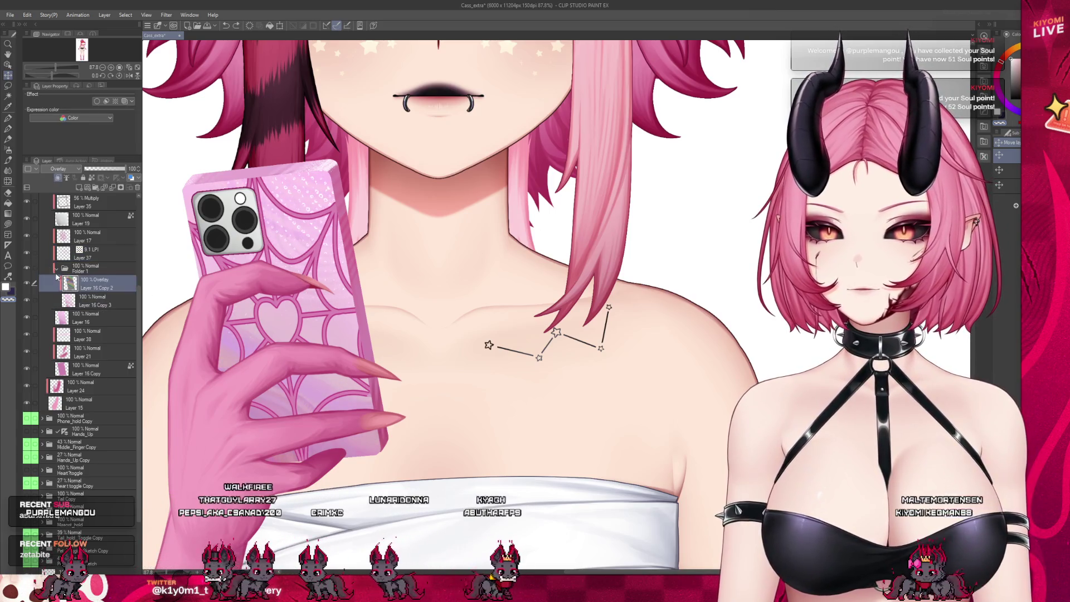
left_click(67, 256)
left_click(83, 236)
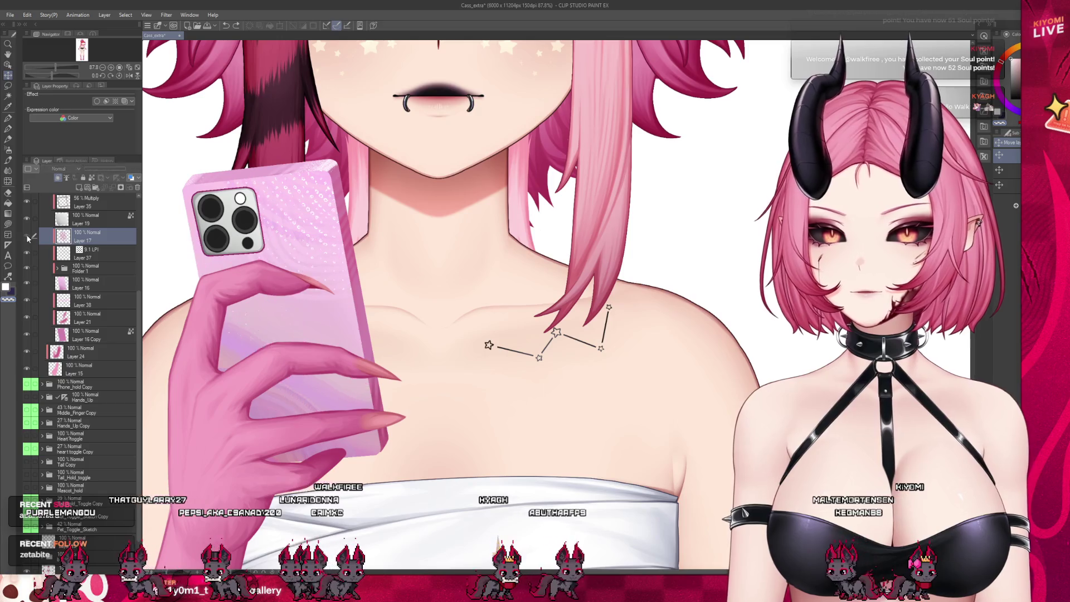
left_click(89, 282)
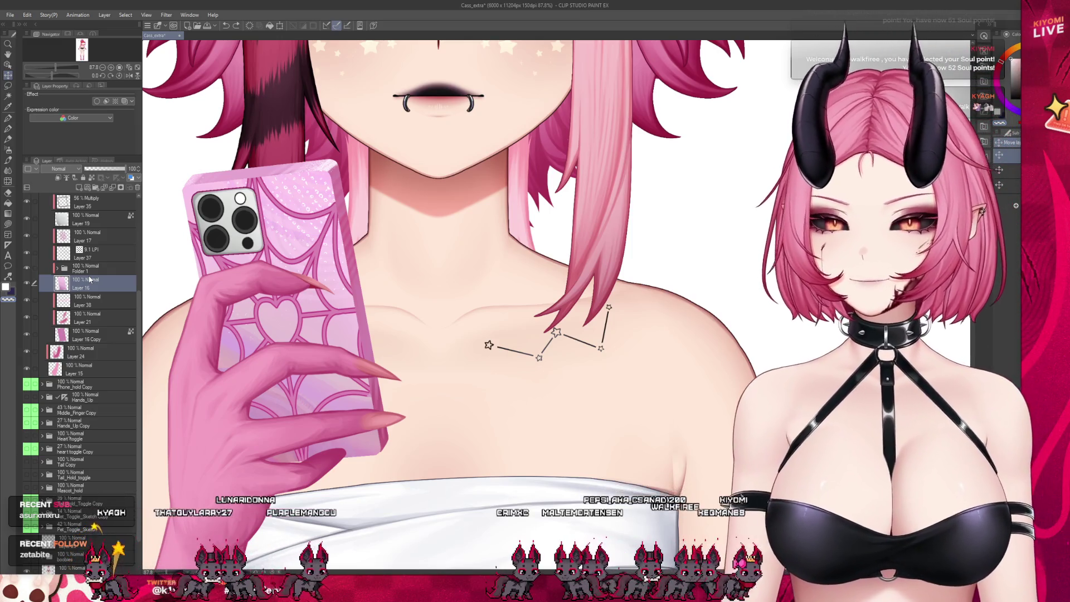
Add a new empty layer above Layer 17 and pick a pink-red shading colour
left_click(92, 254)
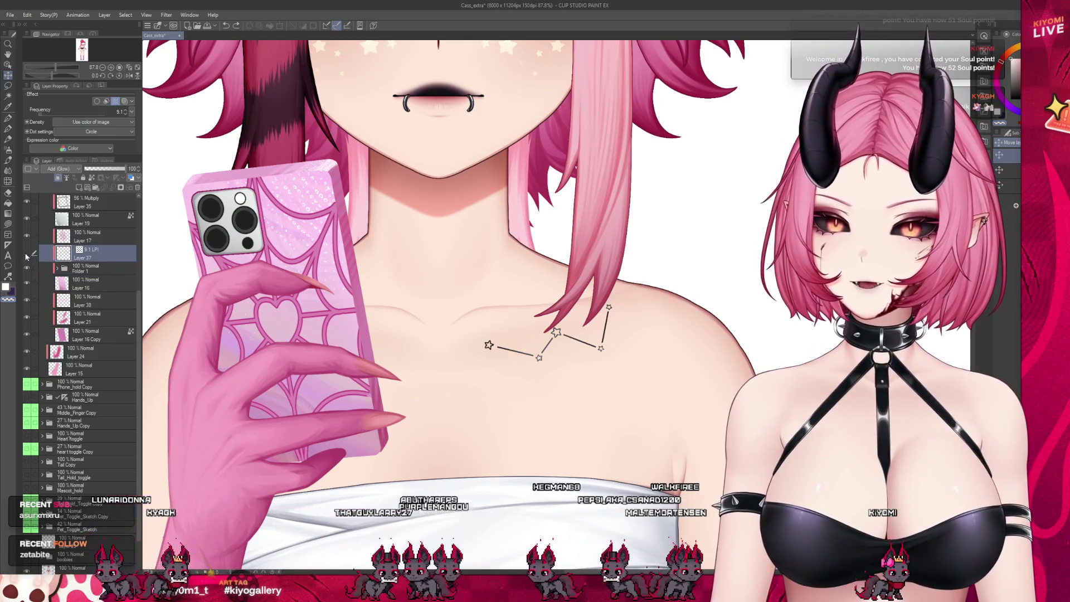
left_click(100, 283)
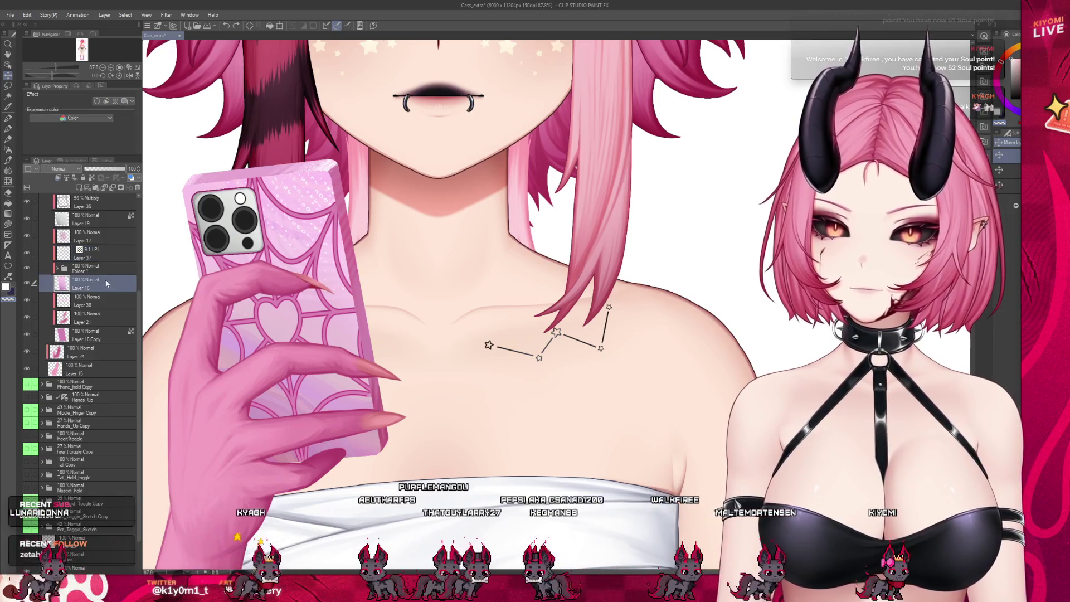
left_click(114, 251)
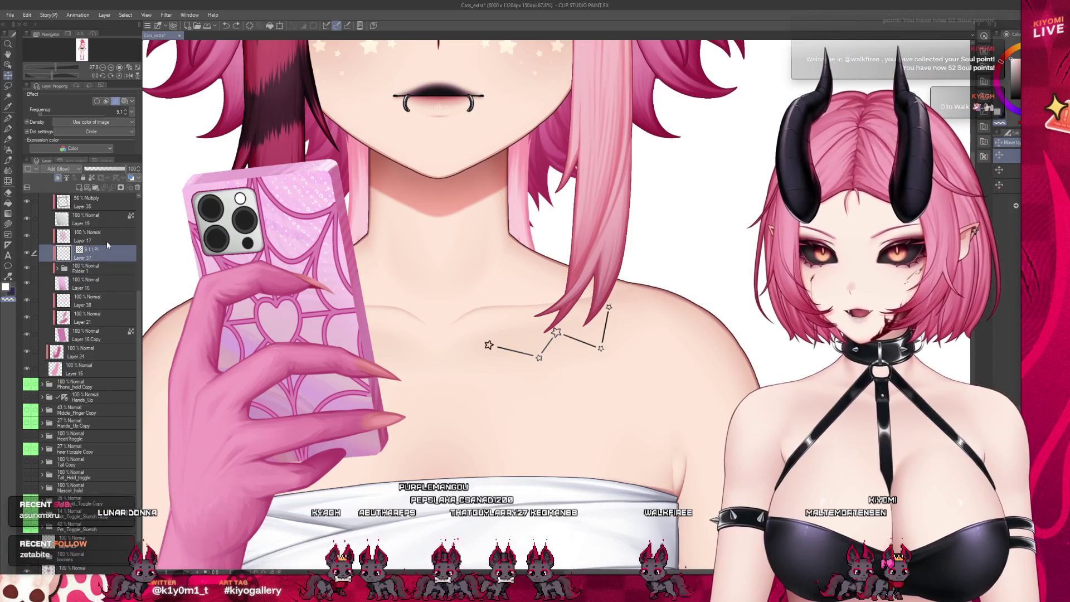
left_click(111, 238)
left_click(86, 187)
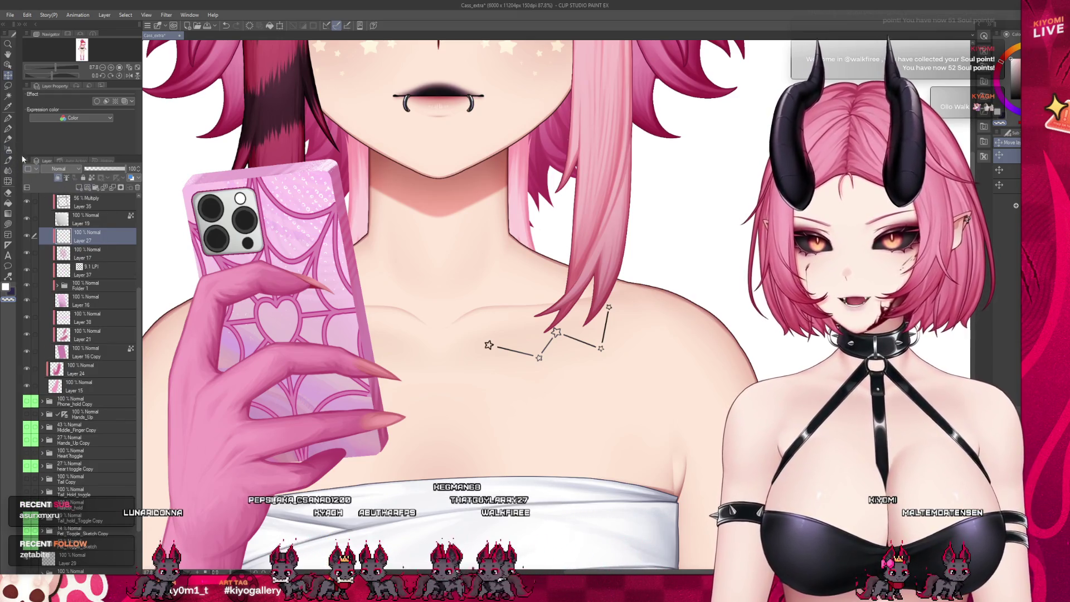
left_click(364, 422, "alt")
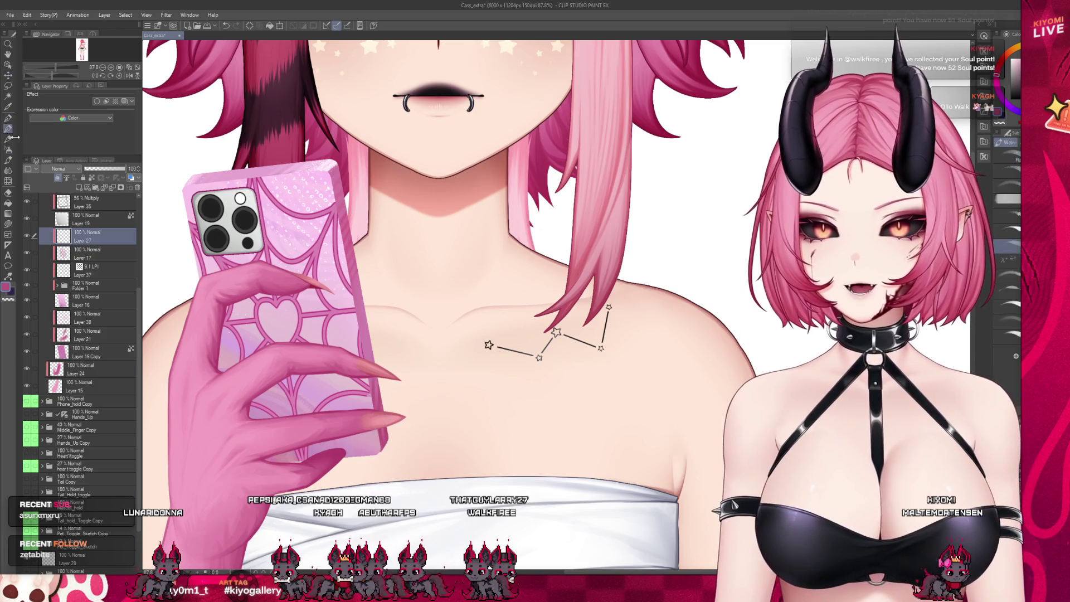
With the Airbrush active, make Layer 27 a Multiply shading layer at 41% opacity
key("b")
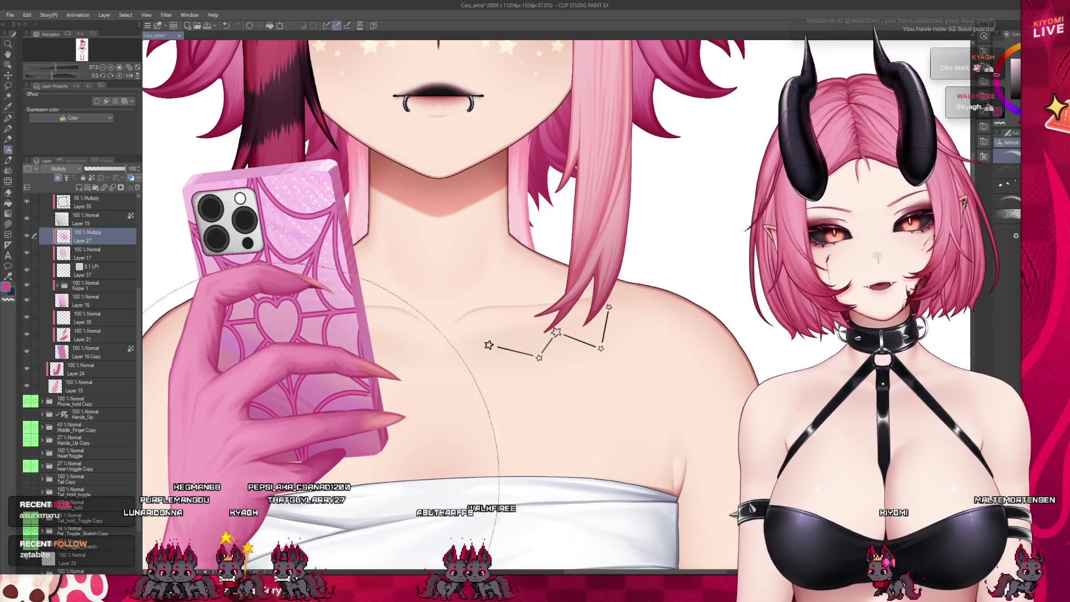
scroll(415, 429, "down", 4)
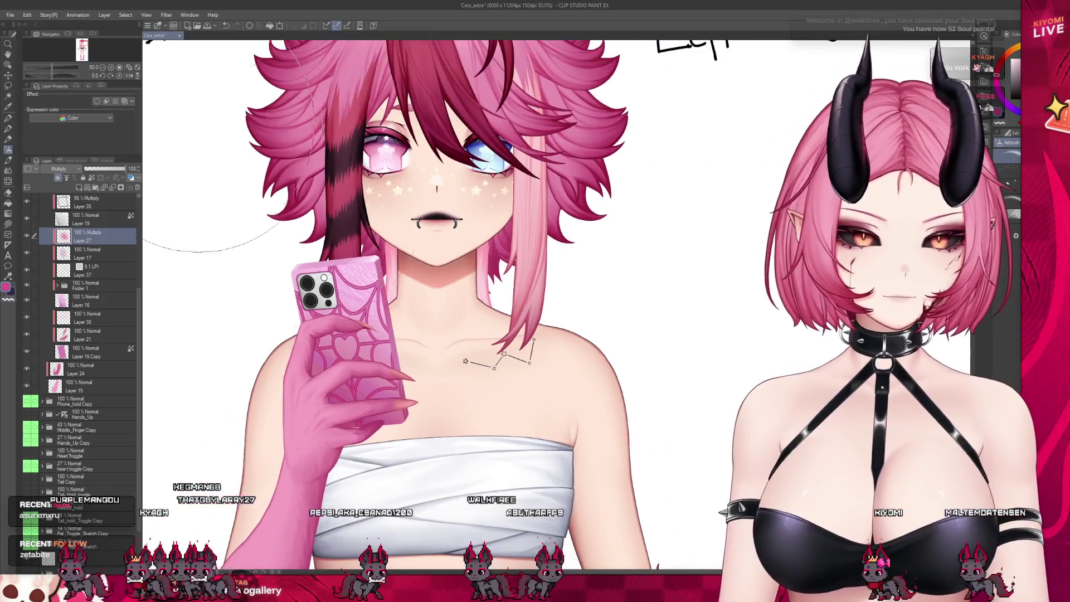
left_click(101, 168)
key("k")
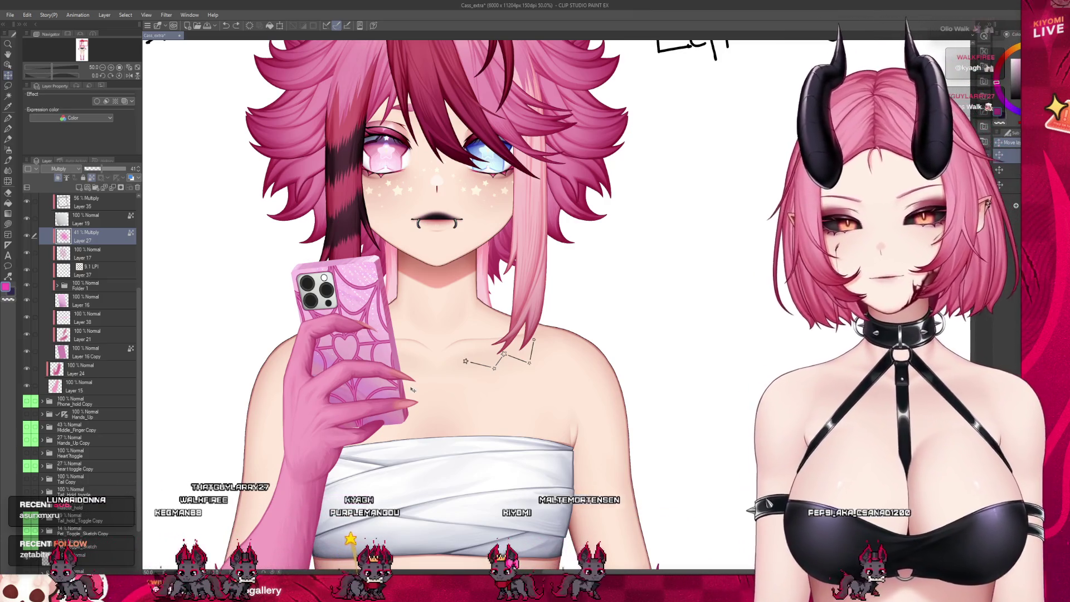
Lower Layer 27's Multiply shading to 25% opacity with the Airbrush, then select Layer 17
scroll(361, 371, "down", 1)
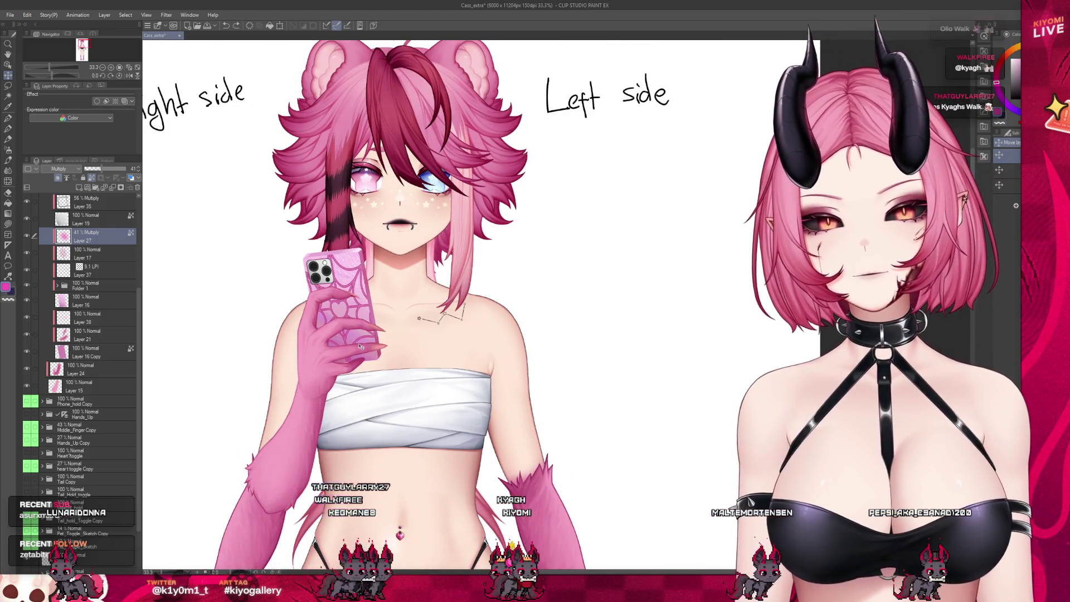
scroll(347, 365, "up", 2)
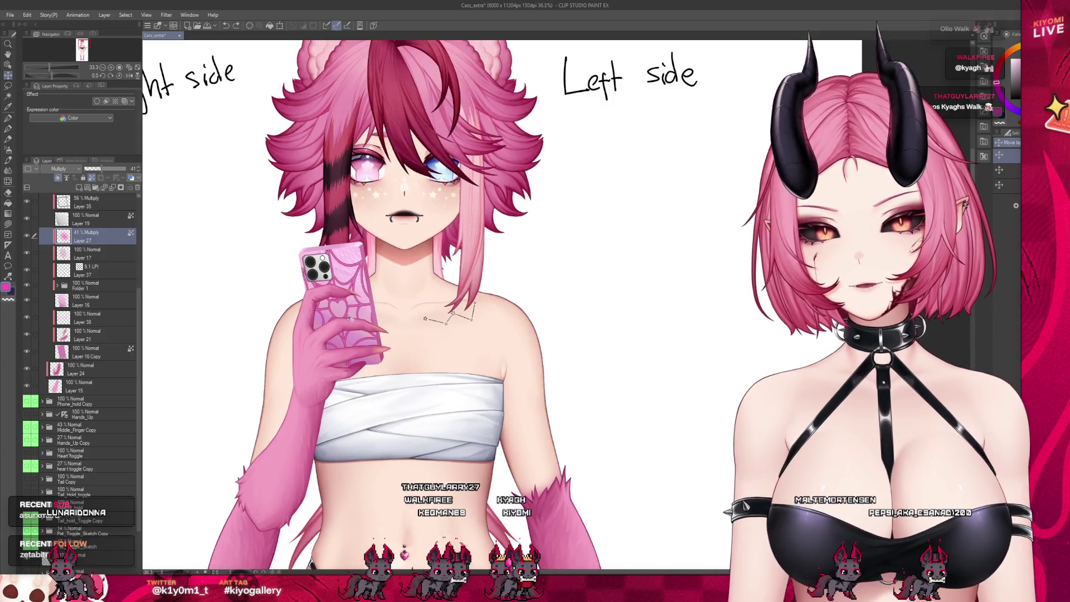
scroll(365, 264, "up", 2)
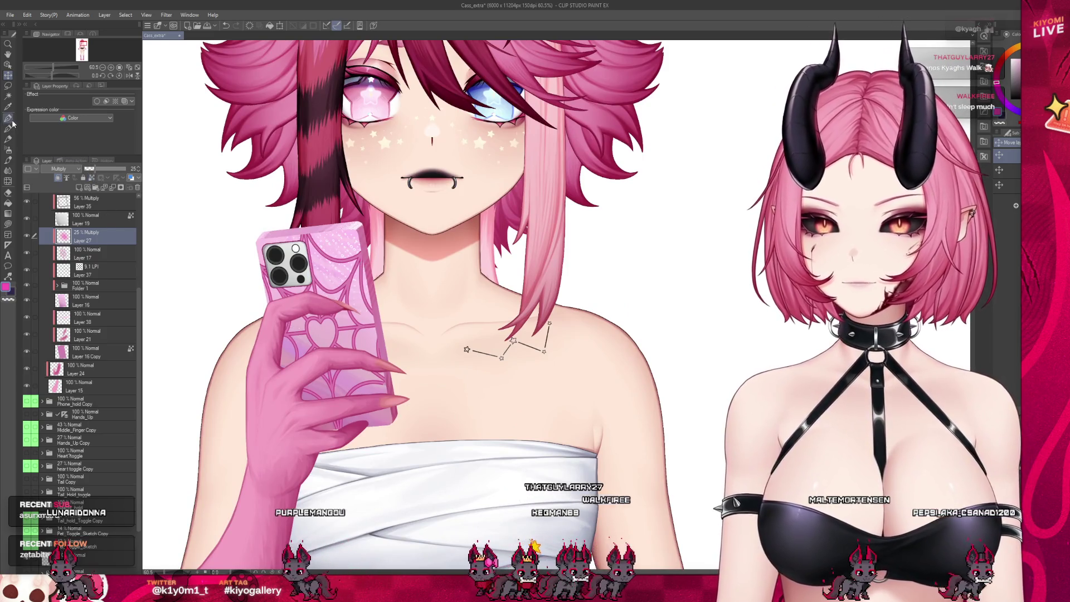
left_click(9, 149)
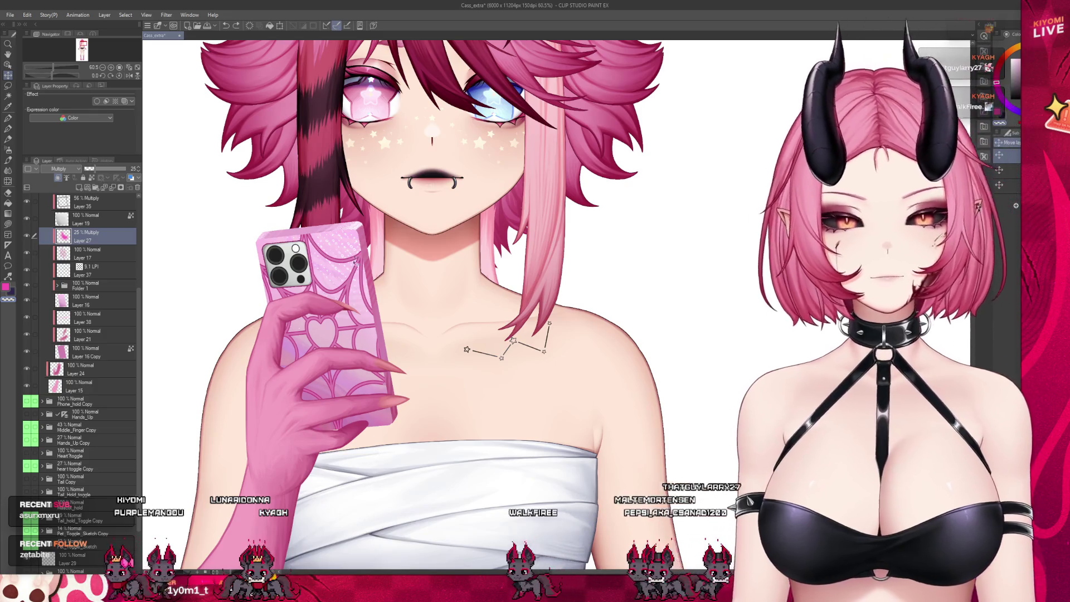
scroll(357, 257, "down", 5)
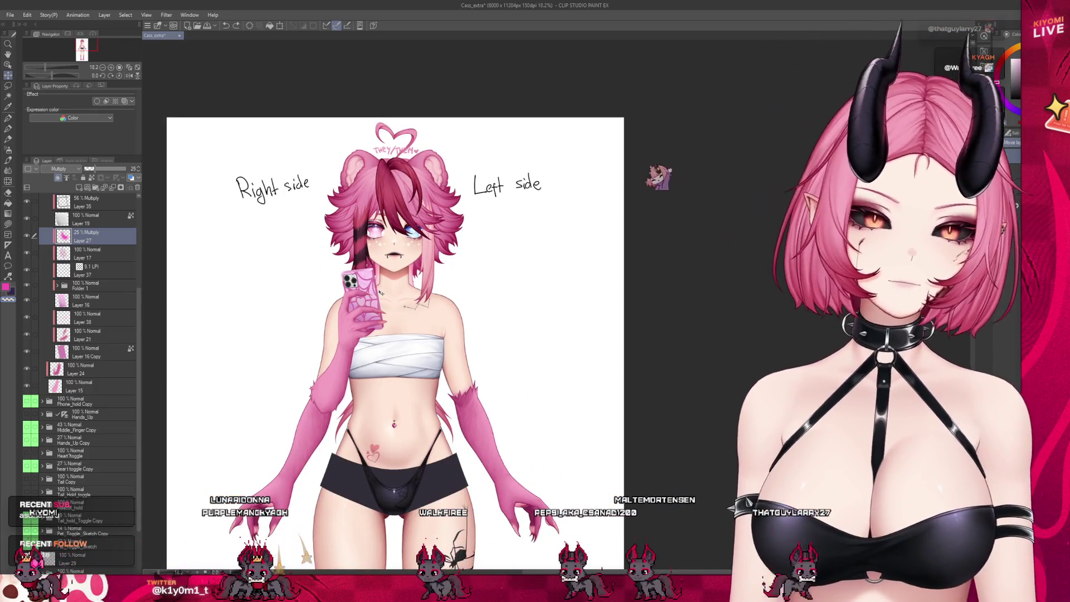
scroll(381, 292, "up", 2)
left_click(83, 249)
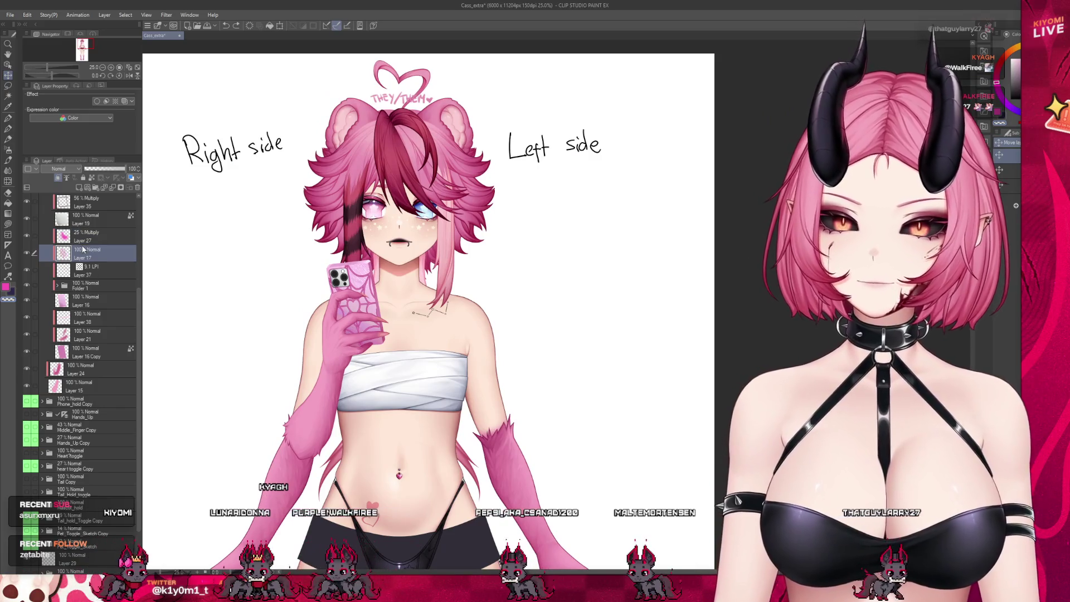
scroll(359, 293, "up", 2)
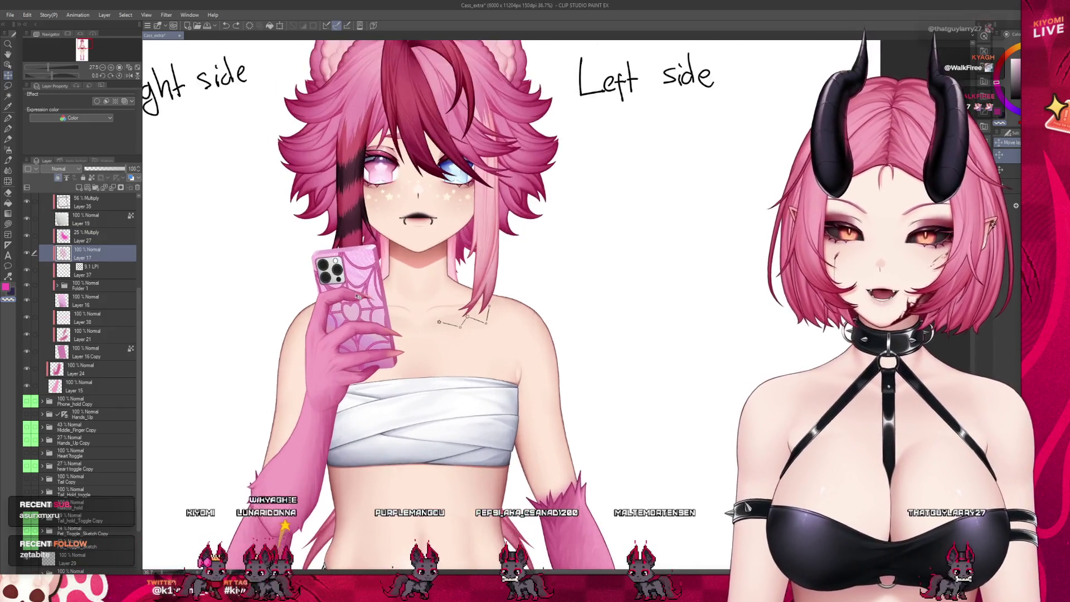
scroll(359, 296, "up", 7)
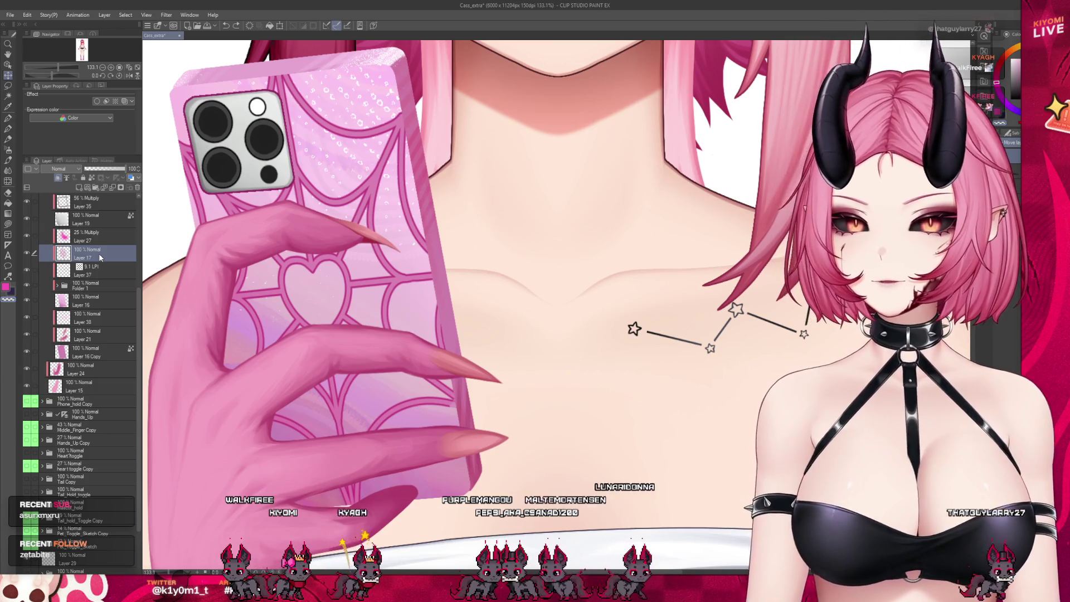
Add a new Add (Glow) layer above Layer 27 and airbrush a soft glow over the phone case
left_click(96, 240)
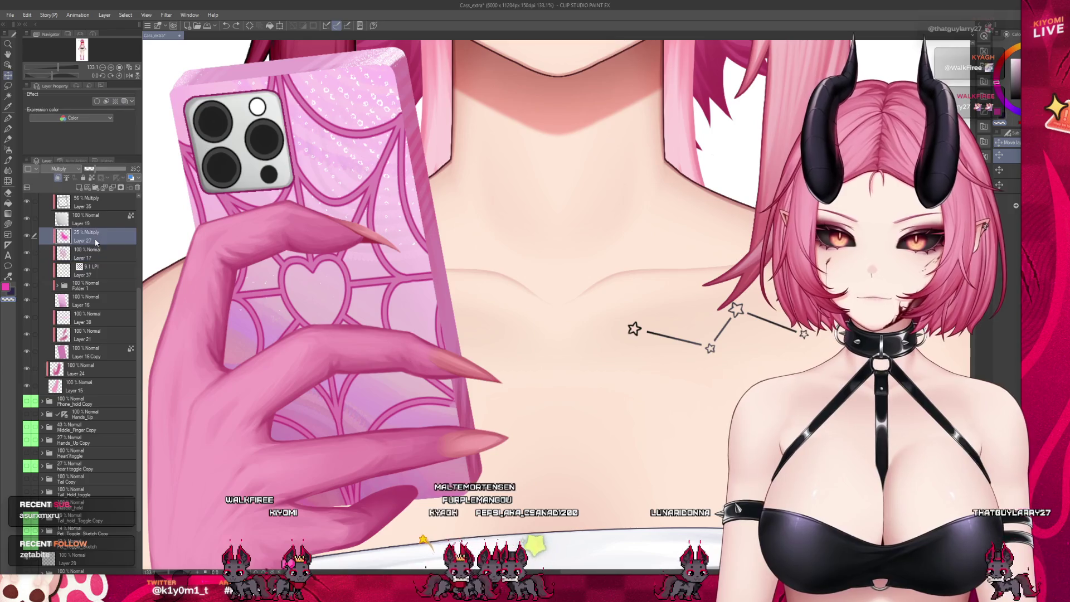
left_click(82, 189)
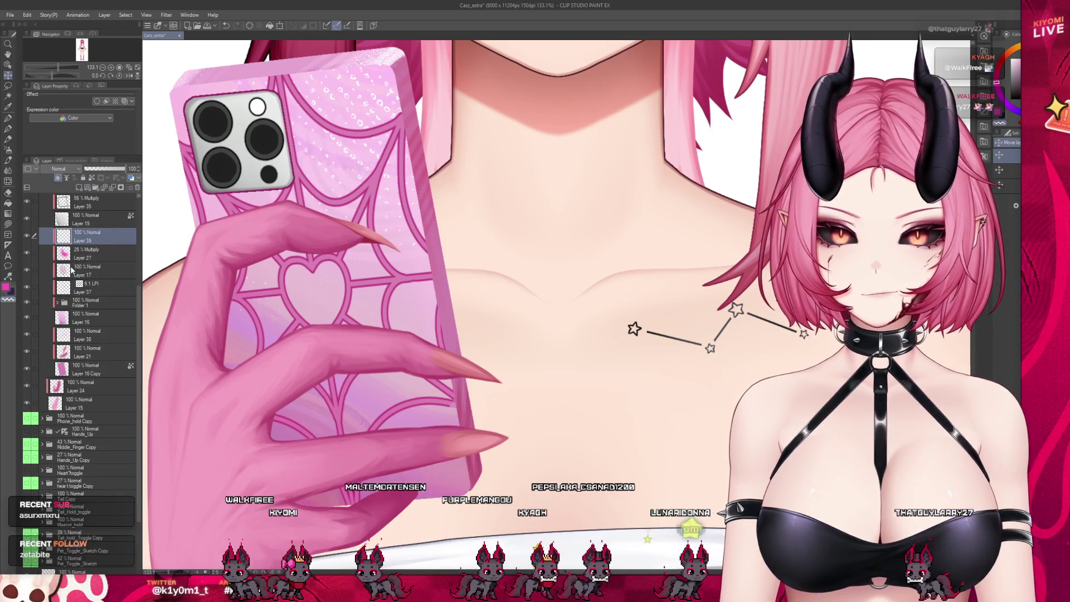
scroll(426, 340, "down", 5)
left_click(59, 168)
left_click(8, 150)
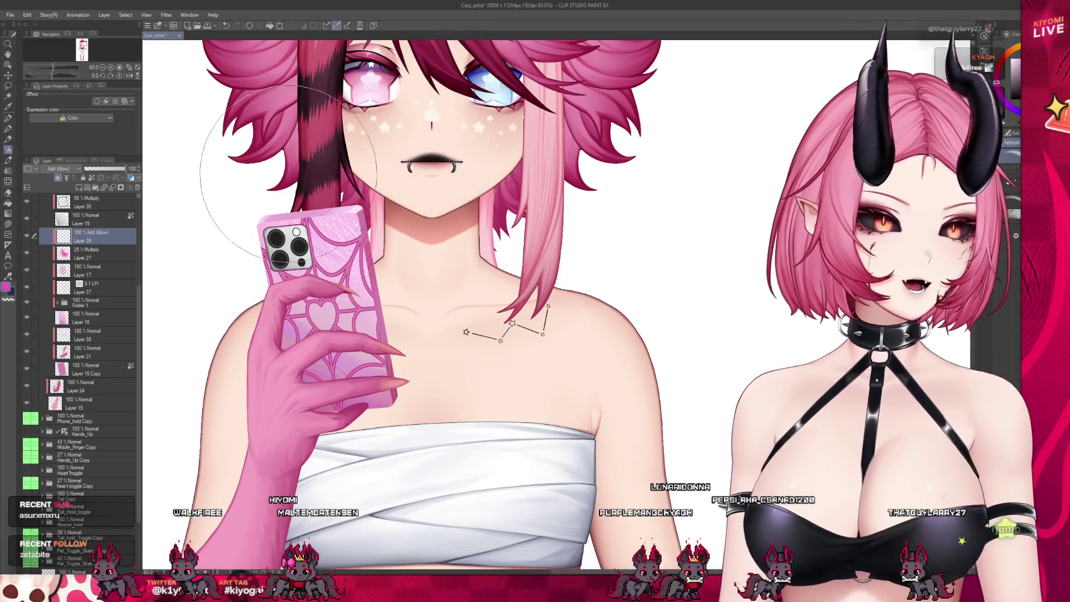
left_click_drag(312, 228, 351, 306)
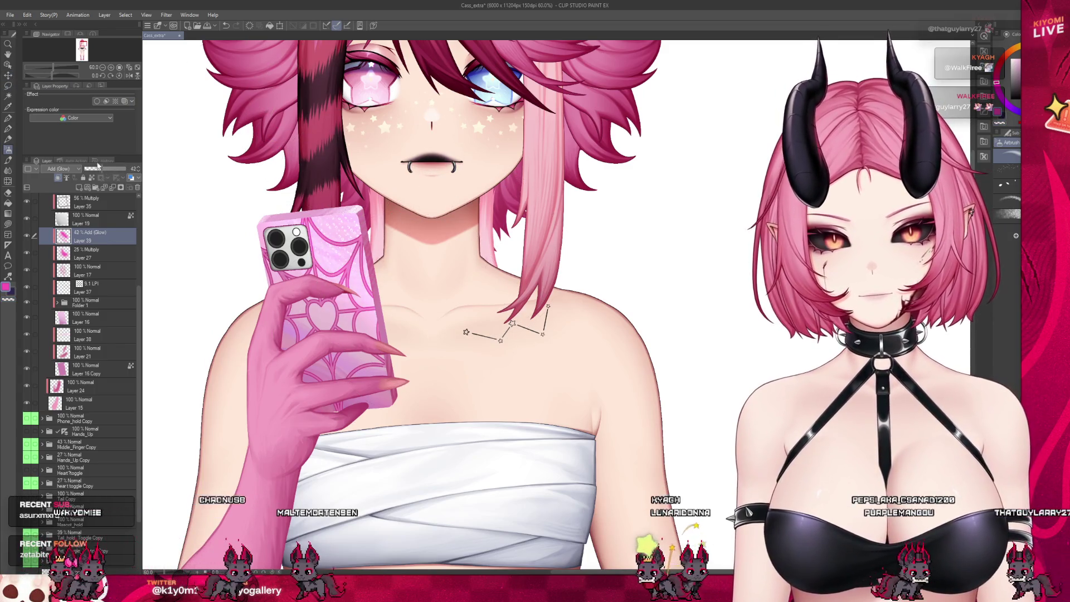
Undo the accidental move of Layer 39 below Layer 17
left_click(8, 75)
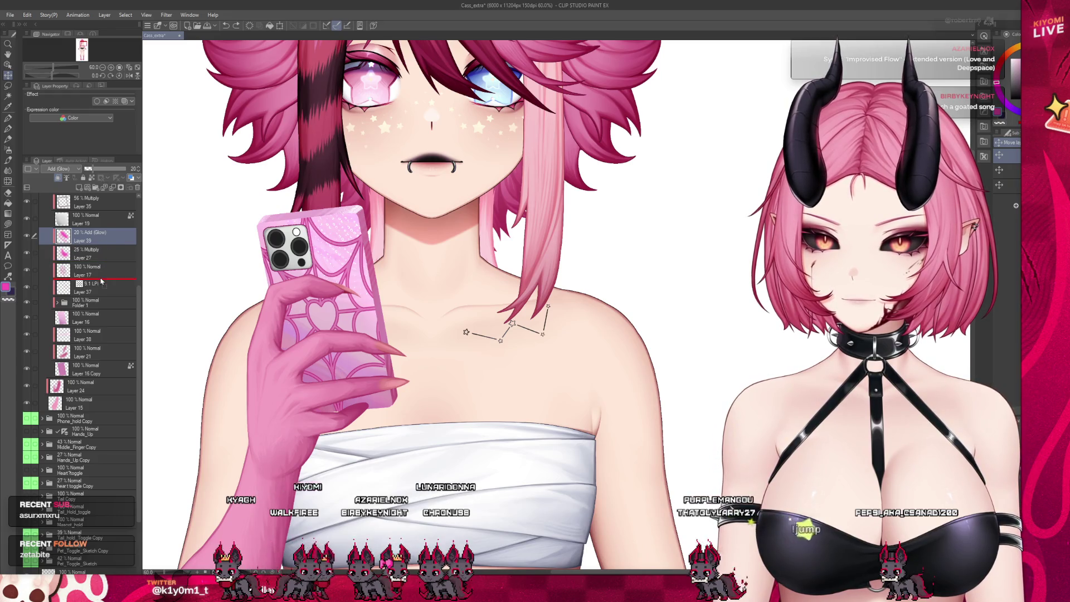
left_click_drag(100, 283, 103, 281)
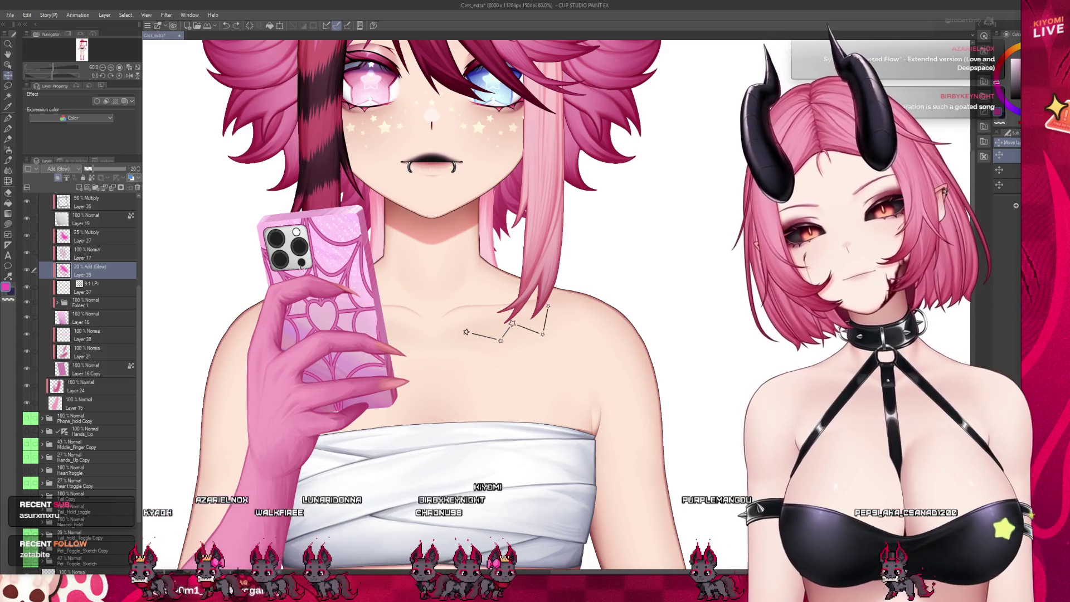
key("ctrl+z")
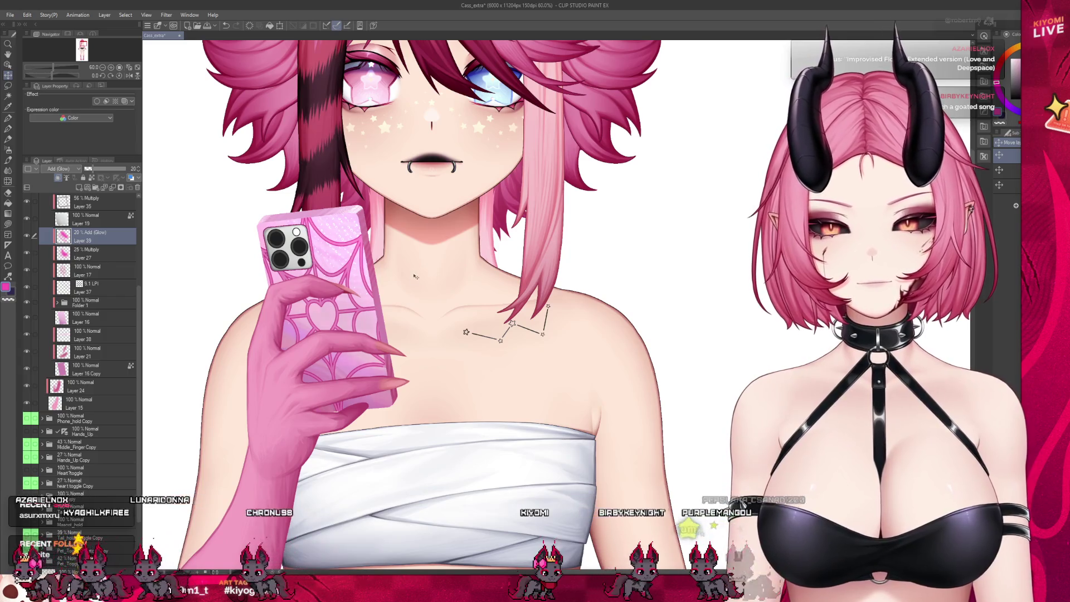
scroll(421, 267, "down", 4)
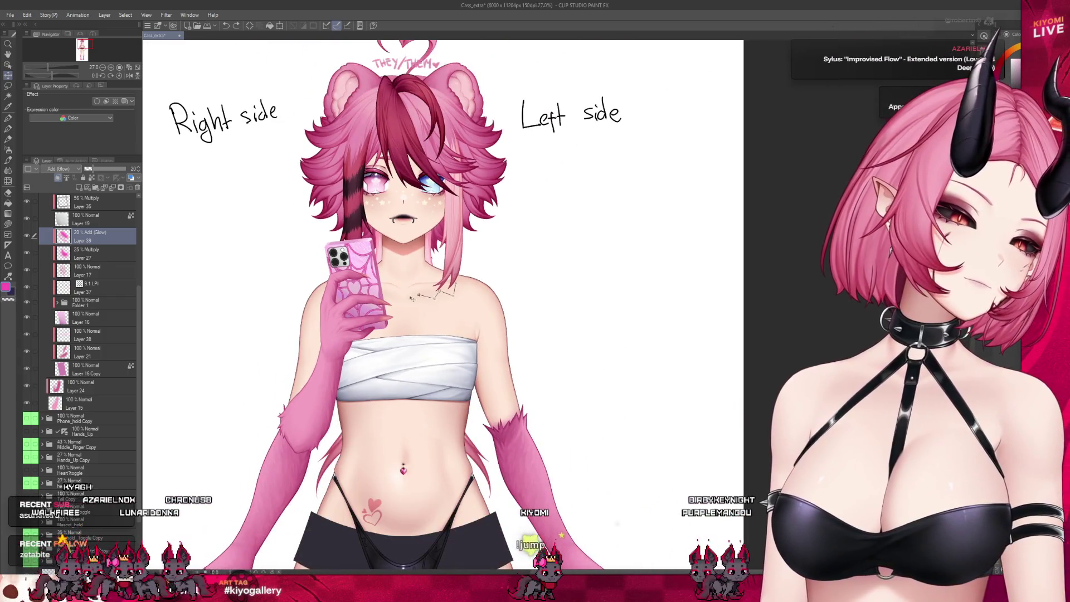
Turn on a dark red Border effect of thickness 3.0 for the phone folder
scroll(466, 281, "down", 3)
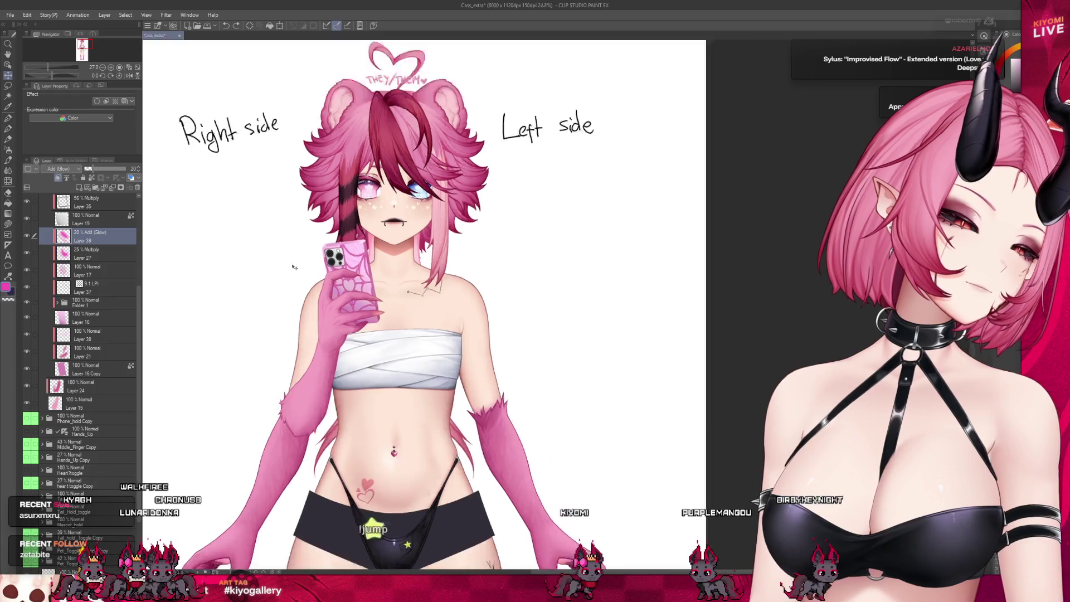
scroll(376, 259, "up", 4)
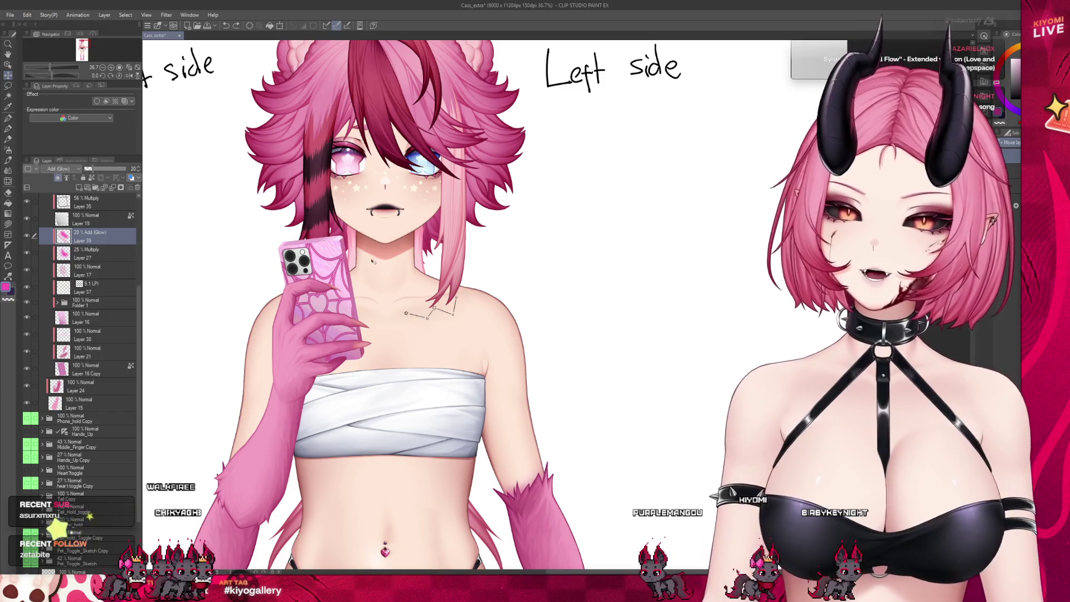
scroll(378, 261, "up", 3)
scroll(108, 282, "up", 4)
left_click(49, 285)
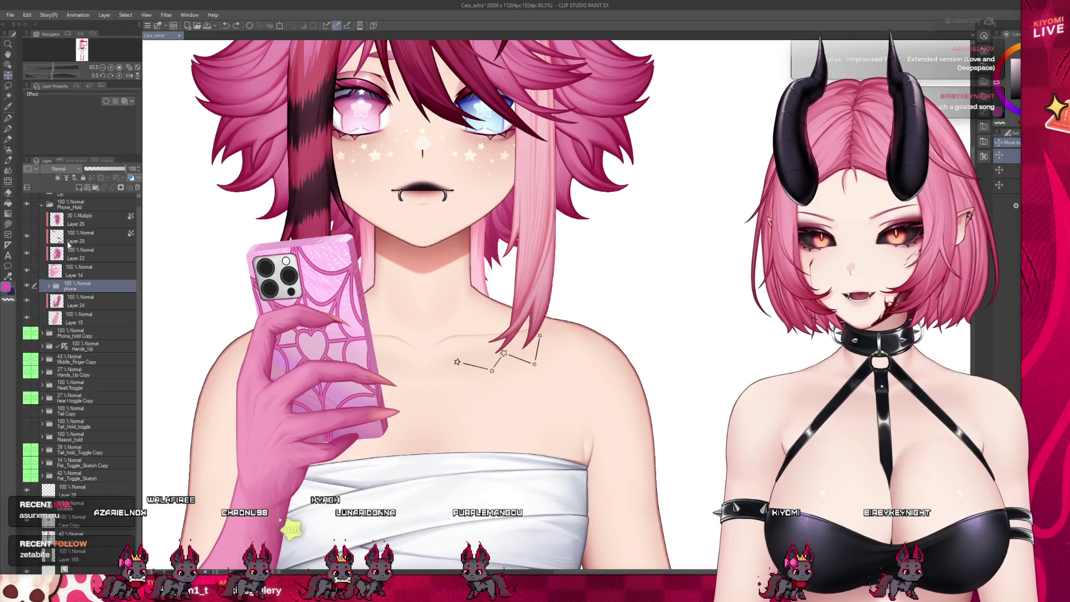
left_click(106, 101)
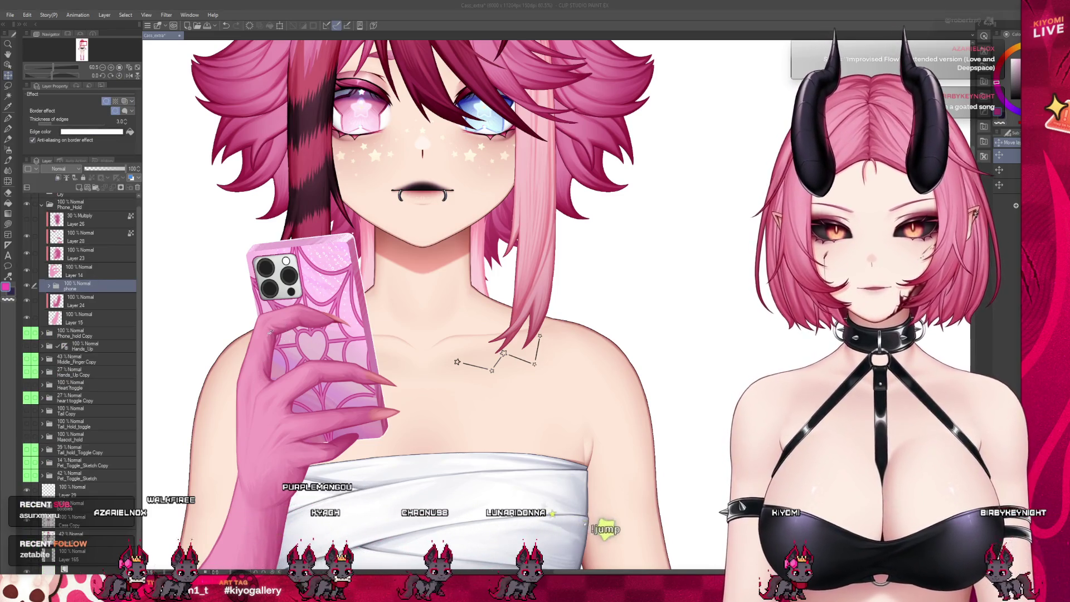
scroll(308, 287, "down", 3)
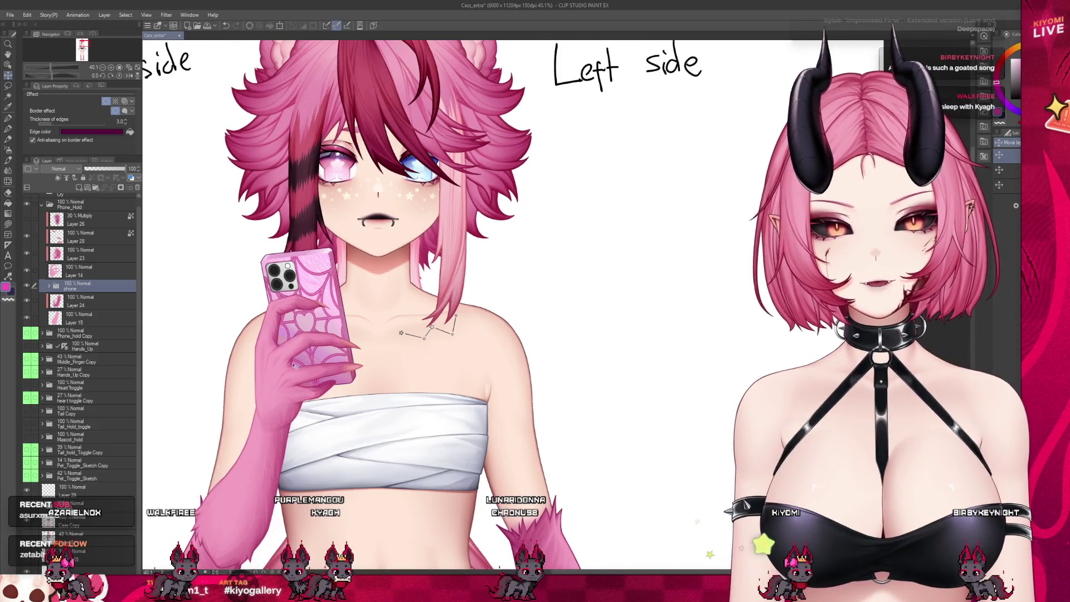
scroll(330, 377, "down", 3)
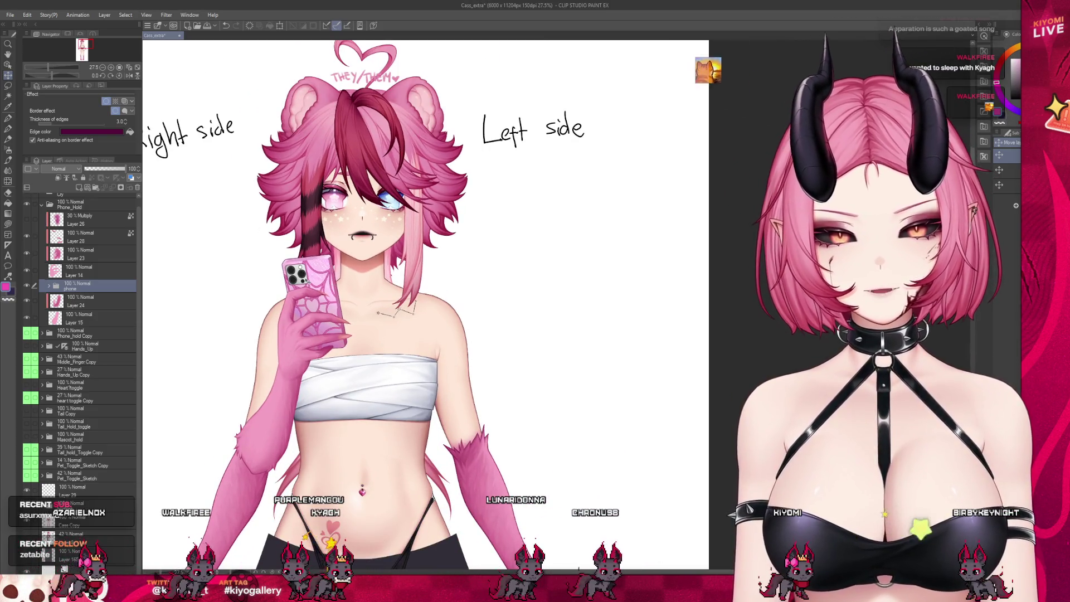
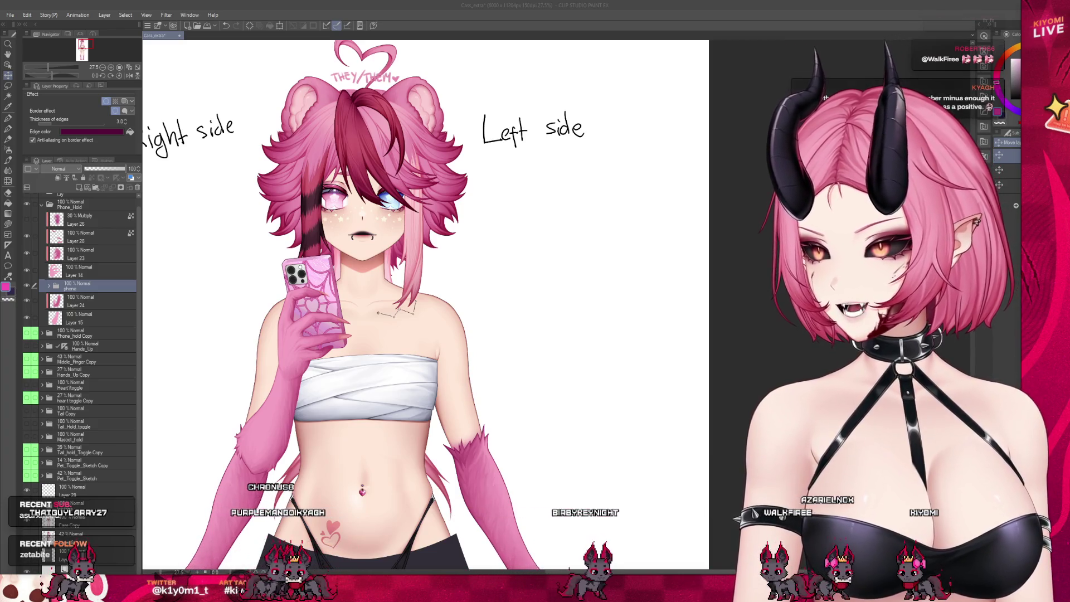
Play the Instagram reference reel with sound in the browser, then pause it
key("alt+Tab")
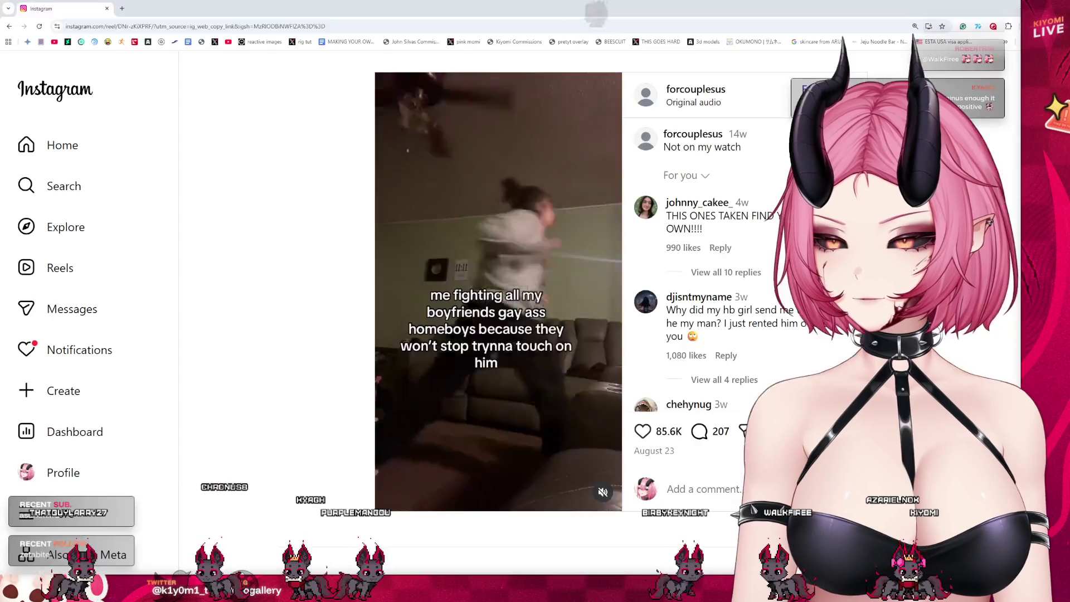
left_click(602, 492)
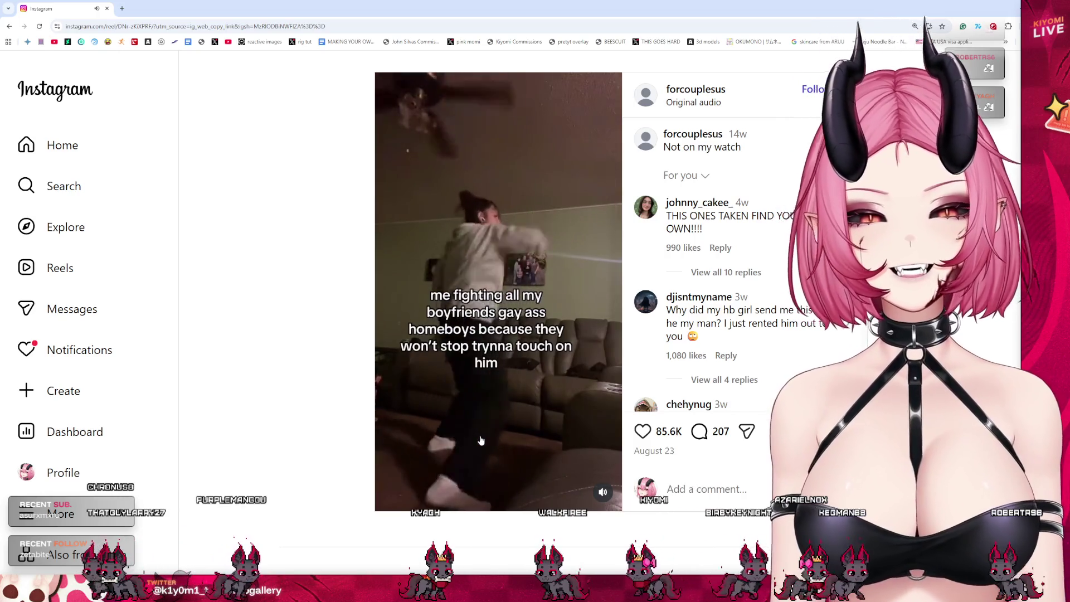
left_click(589, 373)
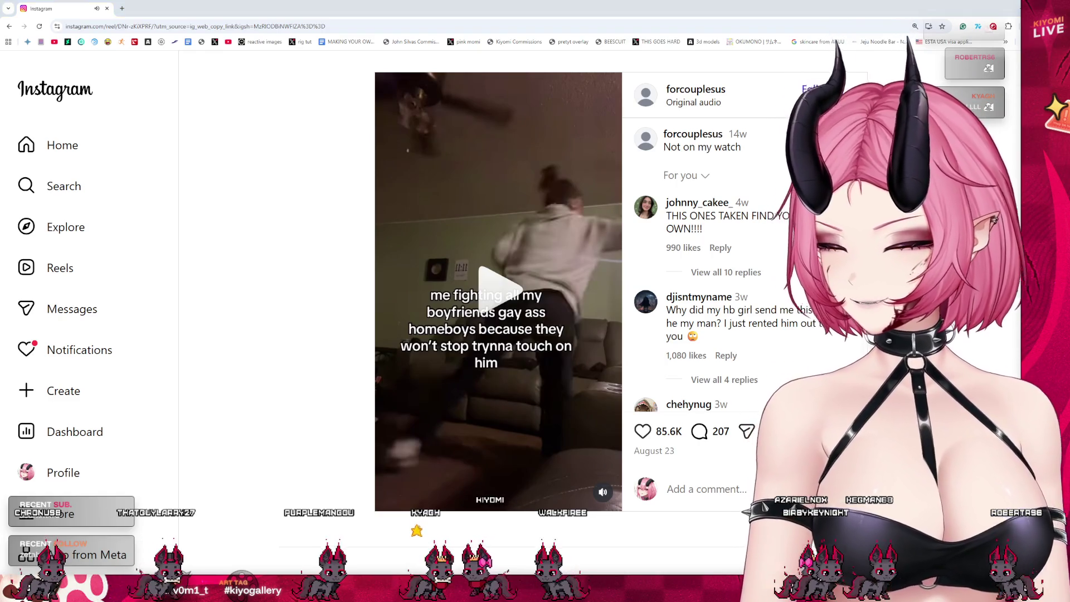
key("alt+Tab")
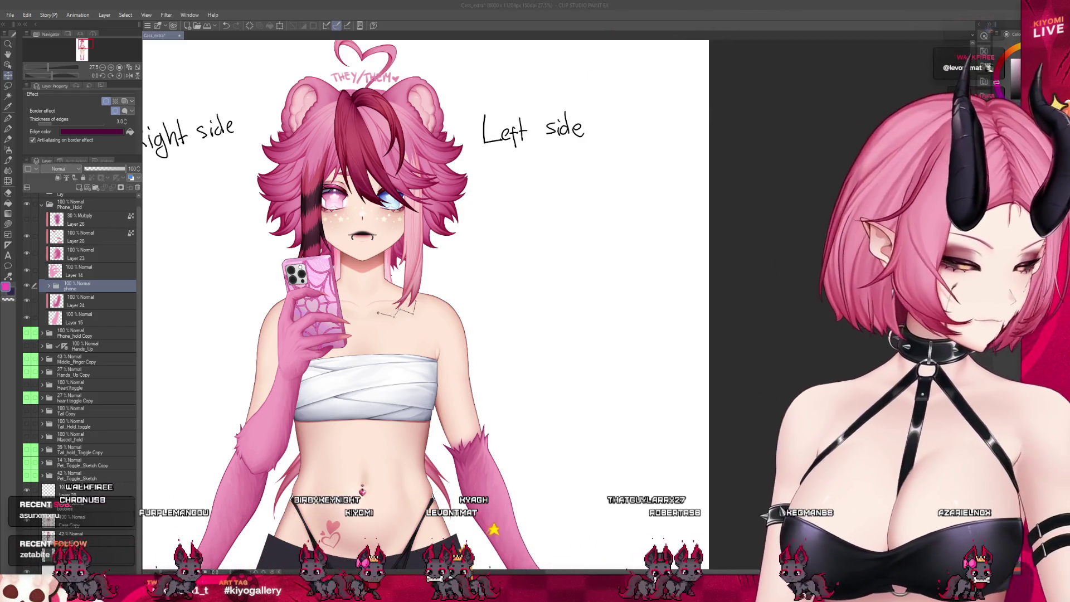
Expand the phone folder and select its Layer 17
scroll(315, 233, "up", 4)
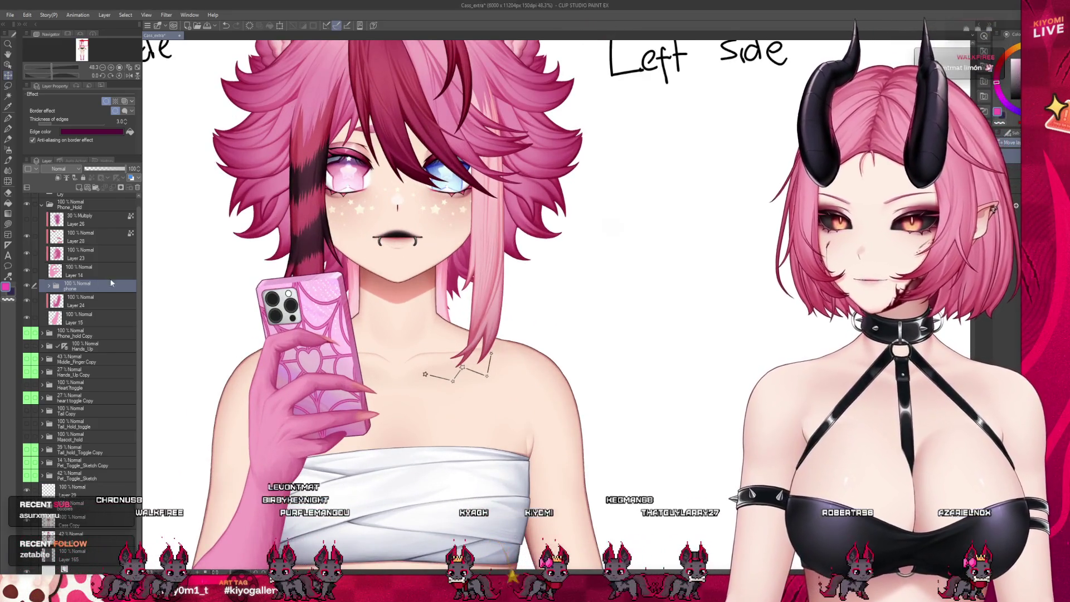
scroll(358, 239, "down", 5)
scroll(379, 237, "up", 5)
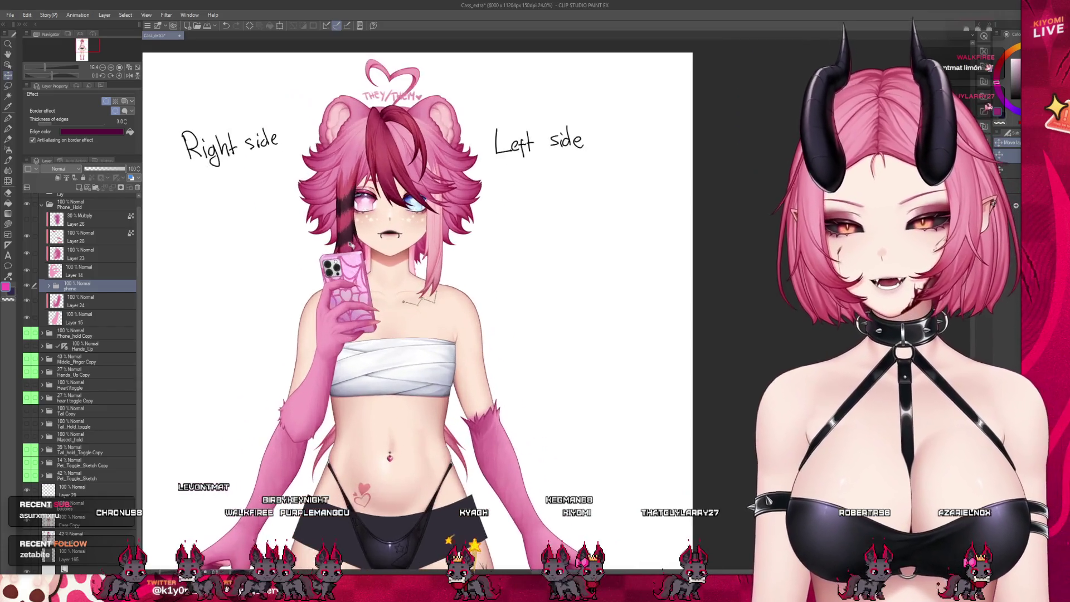
scroll(362, 310, "up", 2)
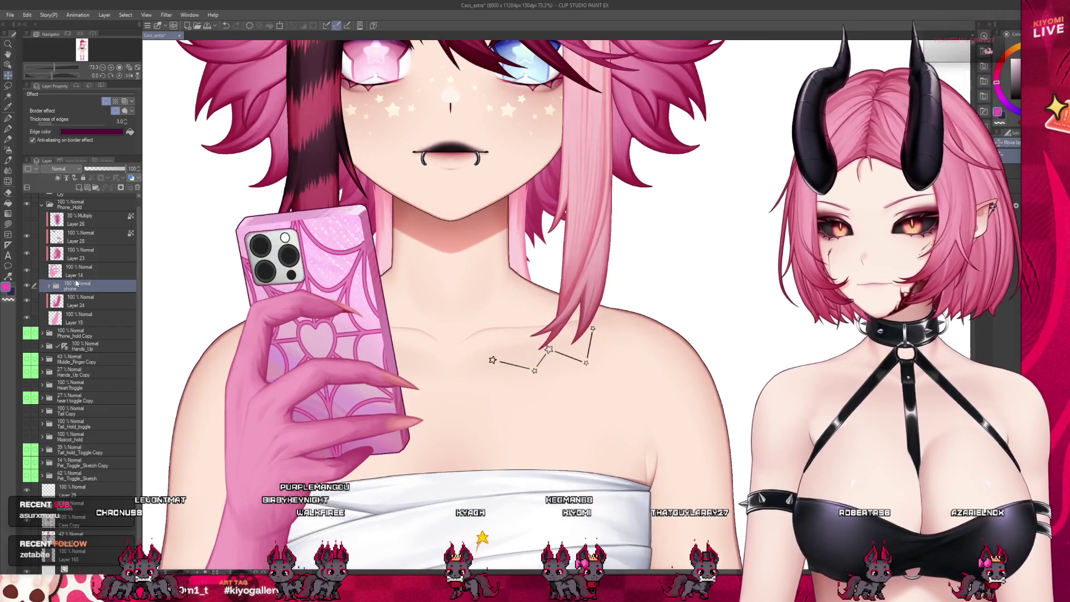
left_click(49, 286)
left_click(80, 337)
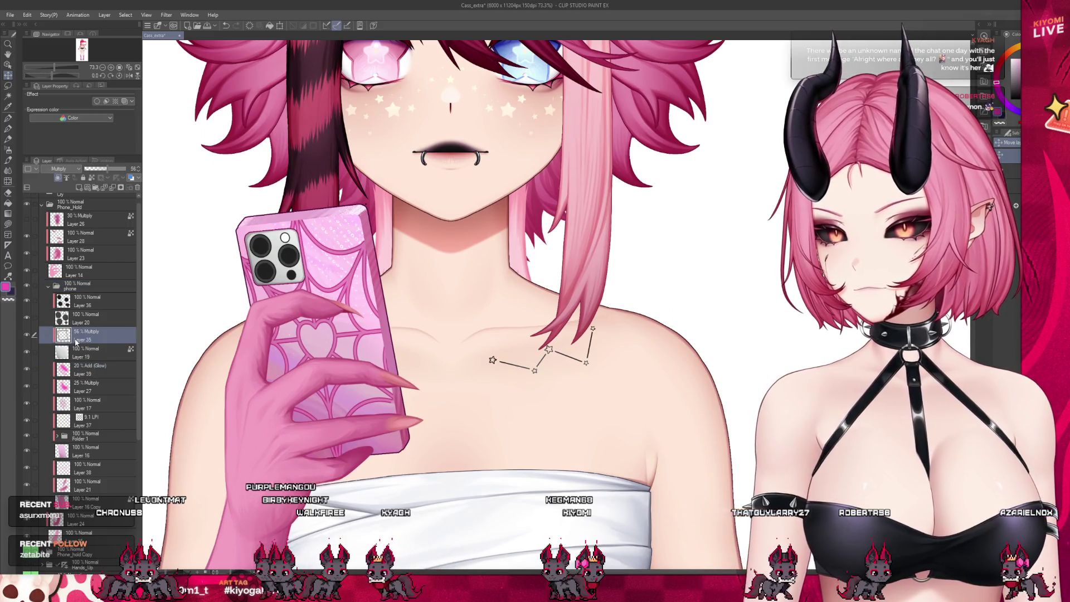
left_click(87, 404)
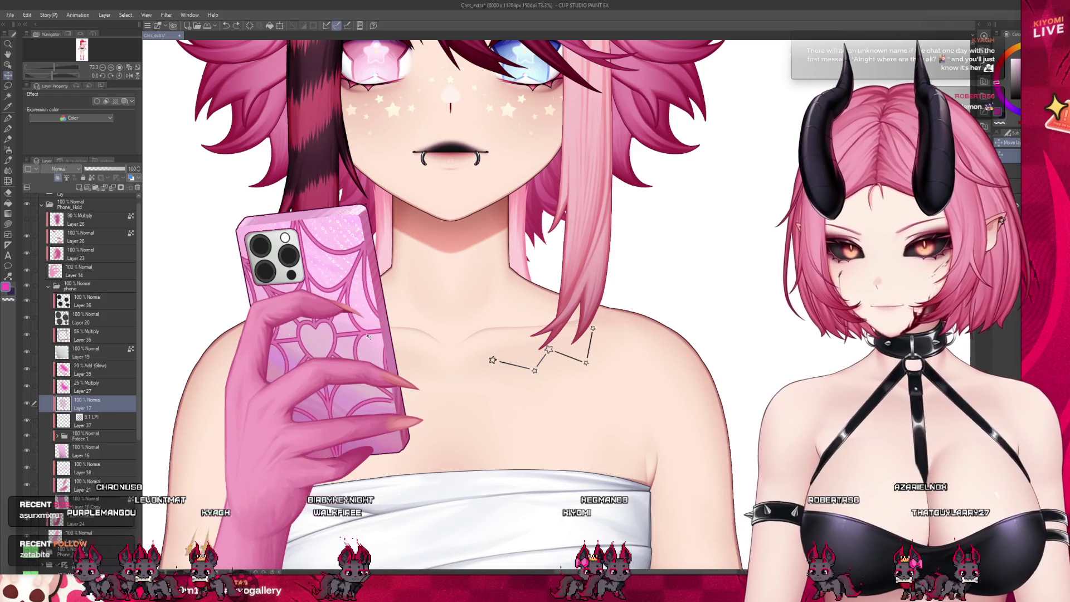
Group Layer 17 into a folder named 'web' and add a blank layer above it
scroll(359, 339, "up", 2)
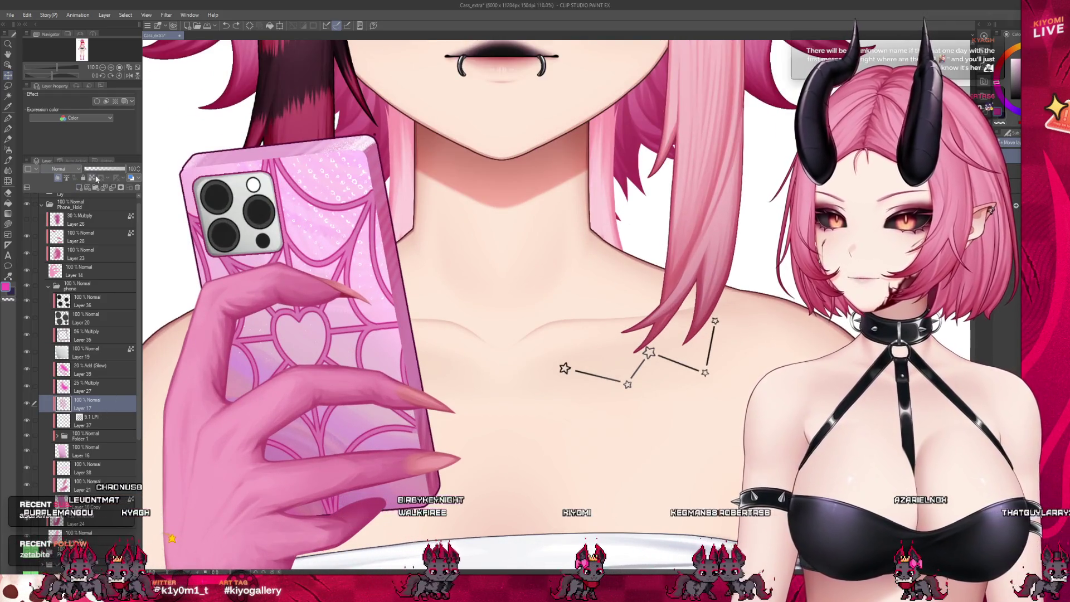
key("ctrl+g")
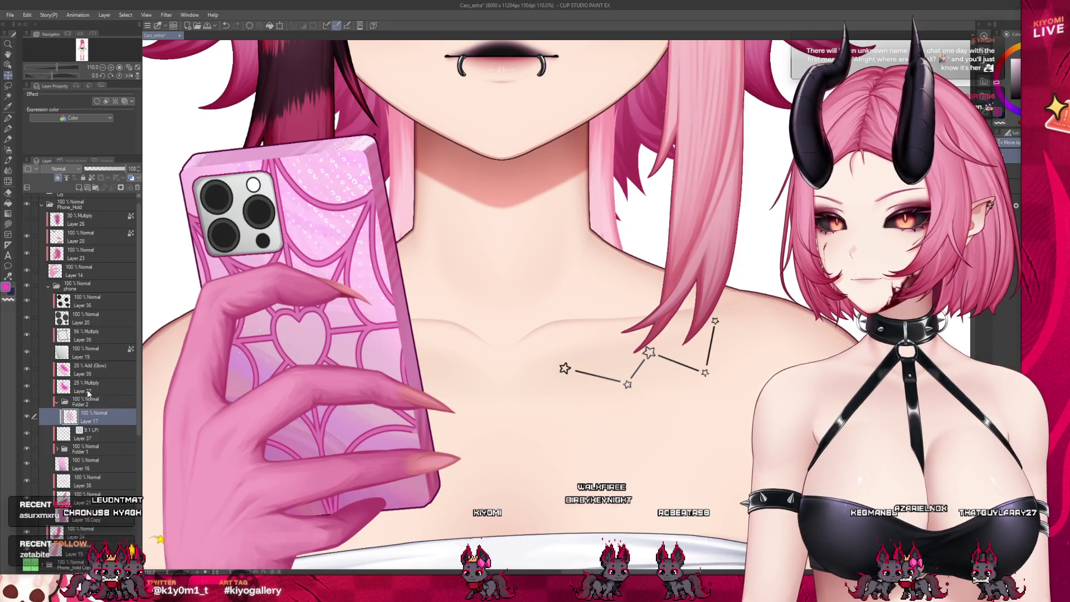
left_click(92, 401)
type("web")
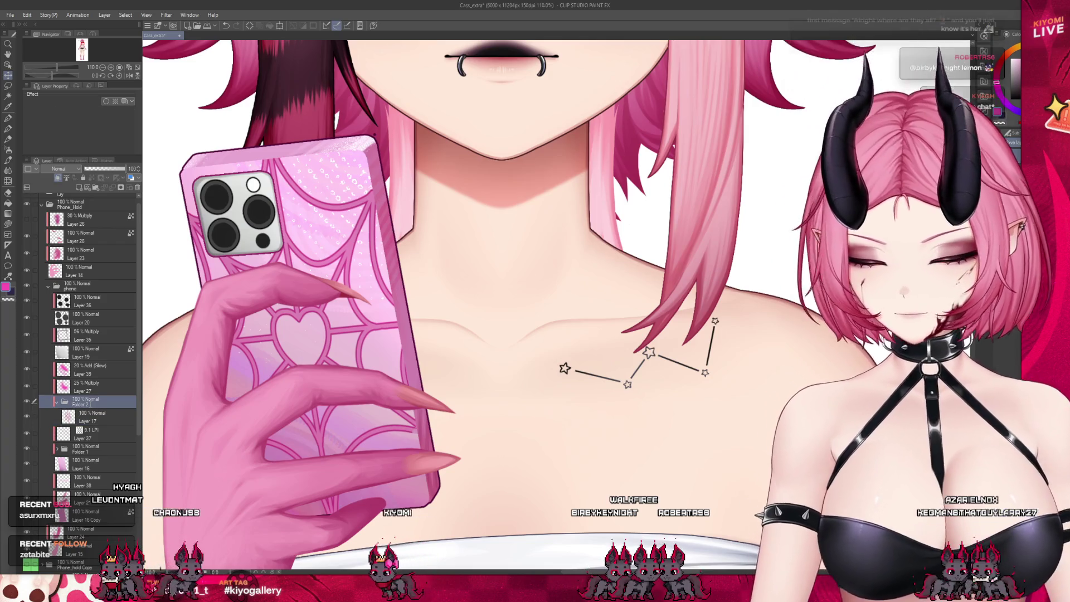
key("Return")
left_click(91, 416)
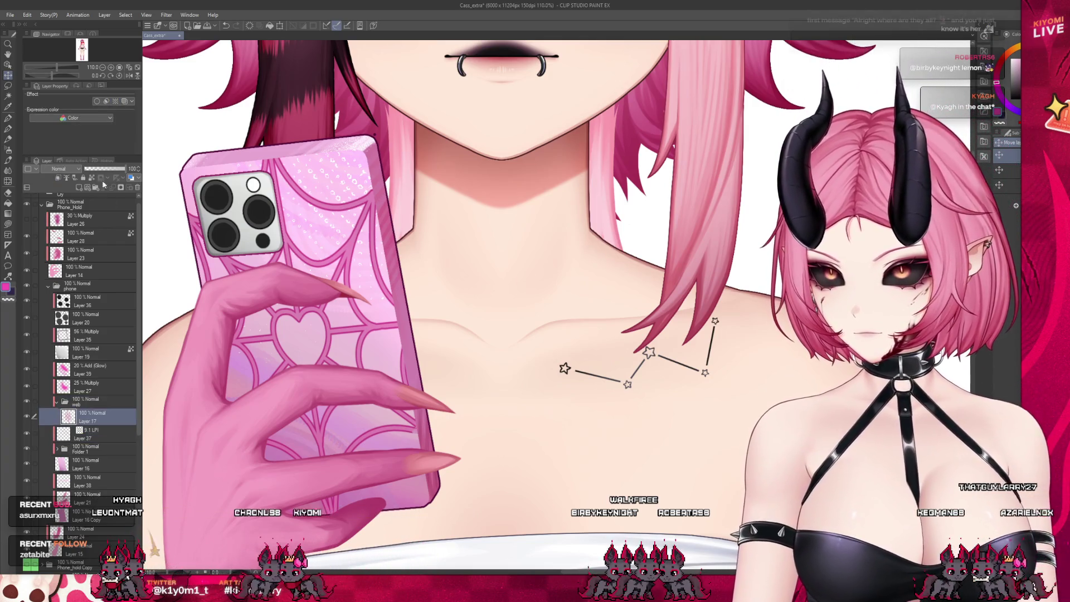
left_click(79, 189)
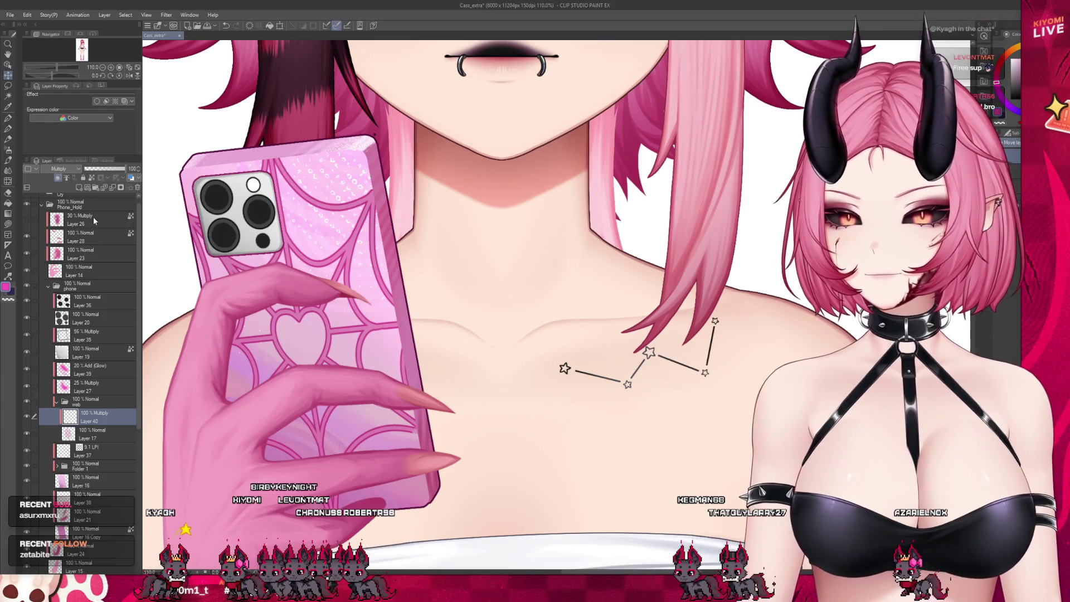
Try soft airbrush shading over the phone, then delete Layer 40 holding that shading
left_click(10, 152)
mouse_move(268, 345)
left_mouse_down()
mouse_move(334, 345)
mouse_move(440, 468)
left_mouse_up()
scroll(412, 401, "down", 5)
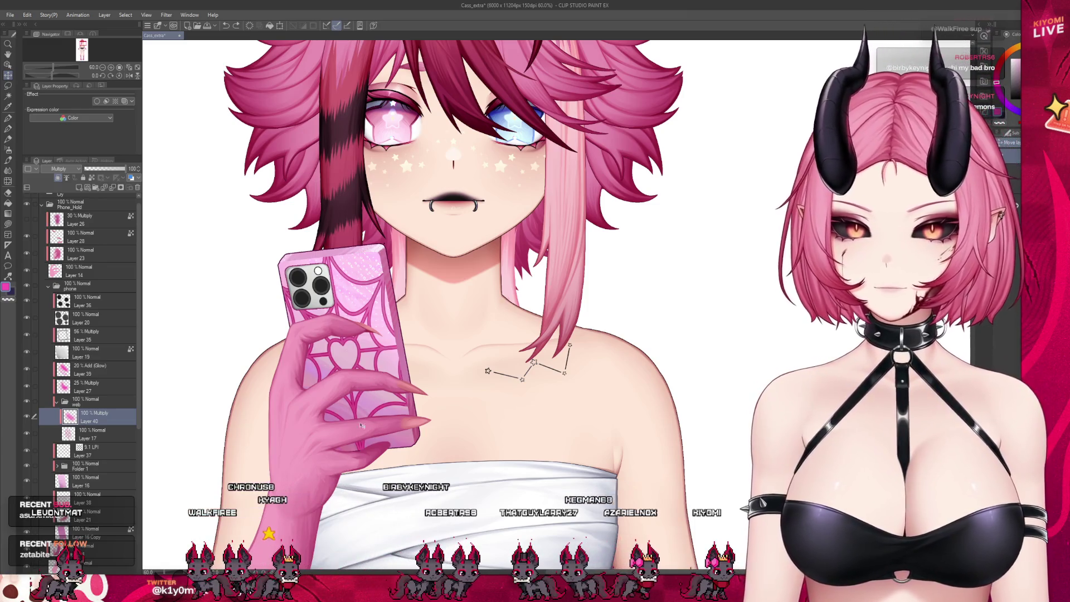
scroll(372, 378, "down", 1)
scroll(346, 329, "down", 3)
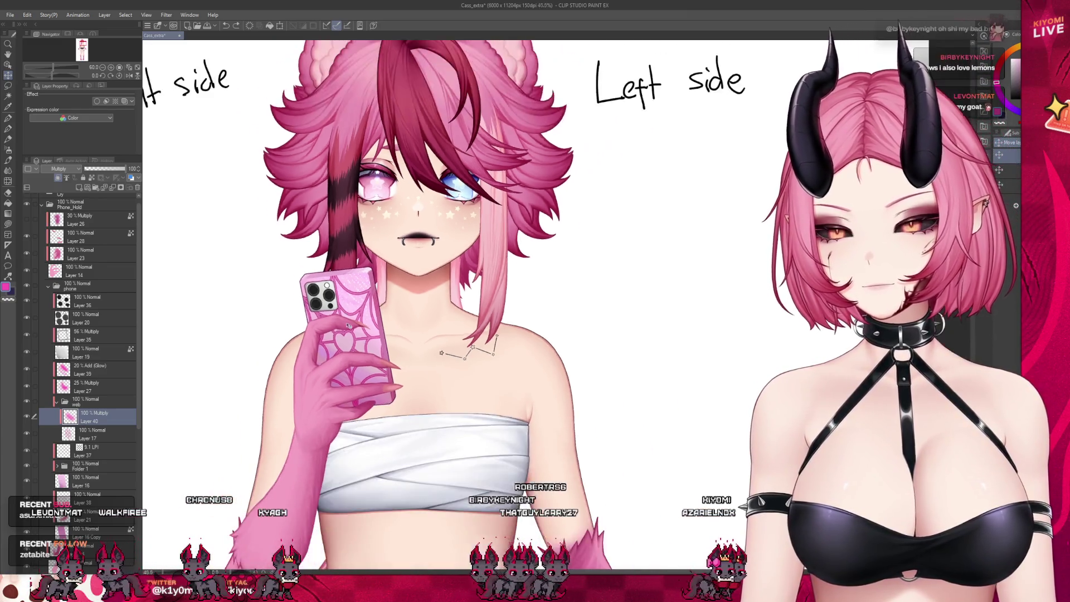
scroll(347, 329, "up", 3)
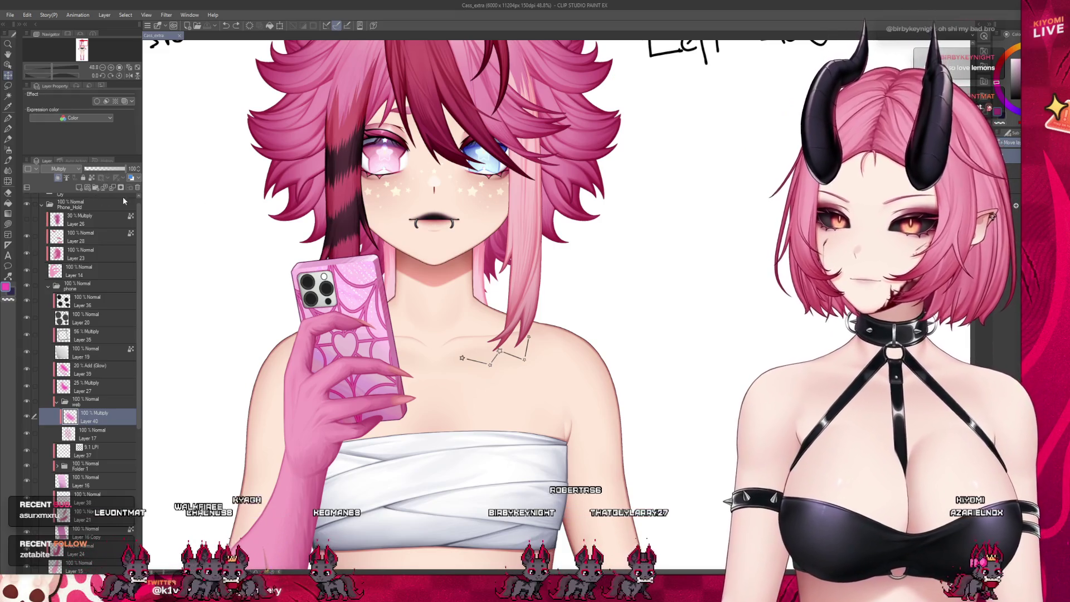
left_click(138, 188)
Airbrush pink over the lower web lines, merge into Layer 17, and add a pink multiply shade
key("ctrl+plus")
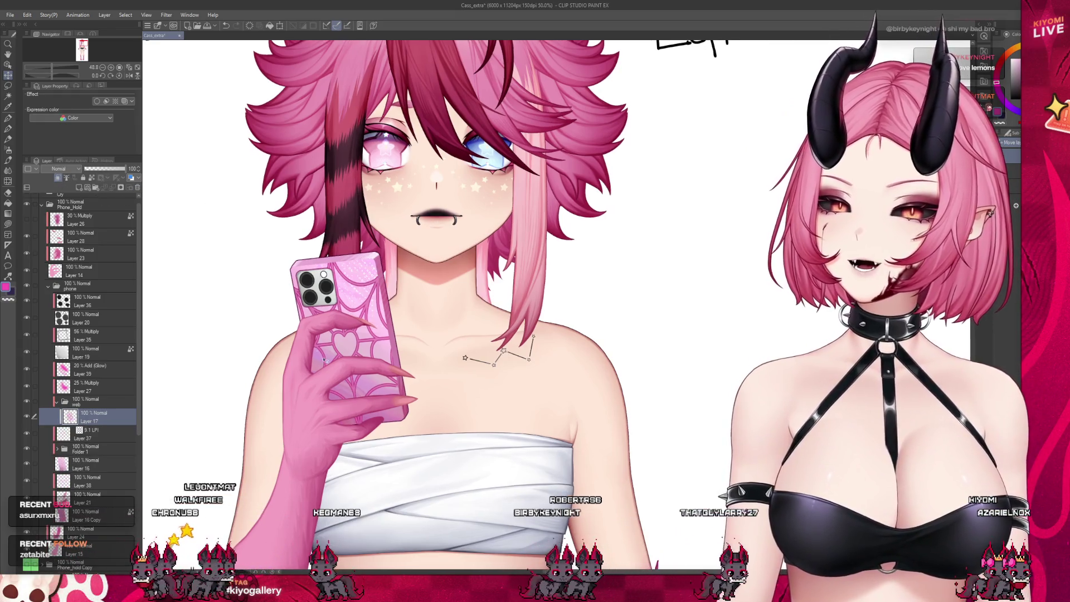
left_click(78, 187)
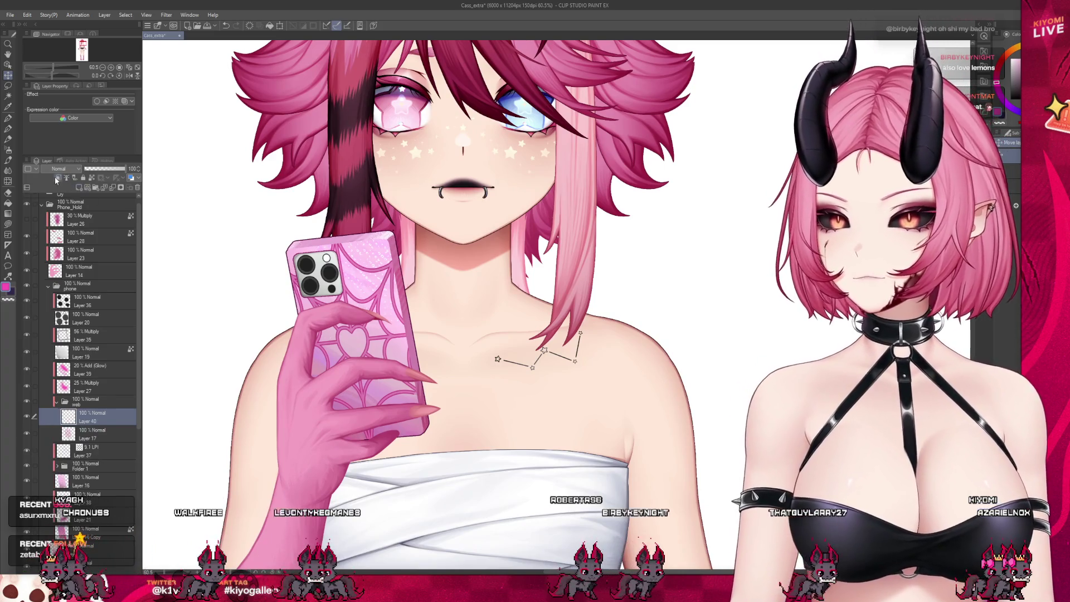
key("b")
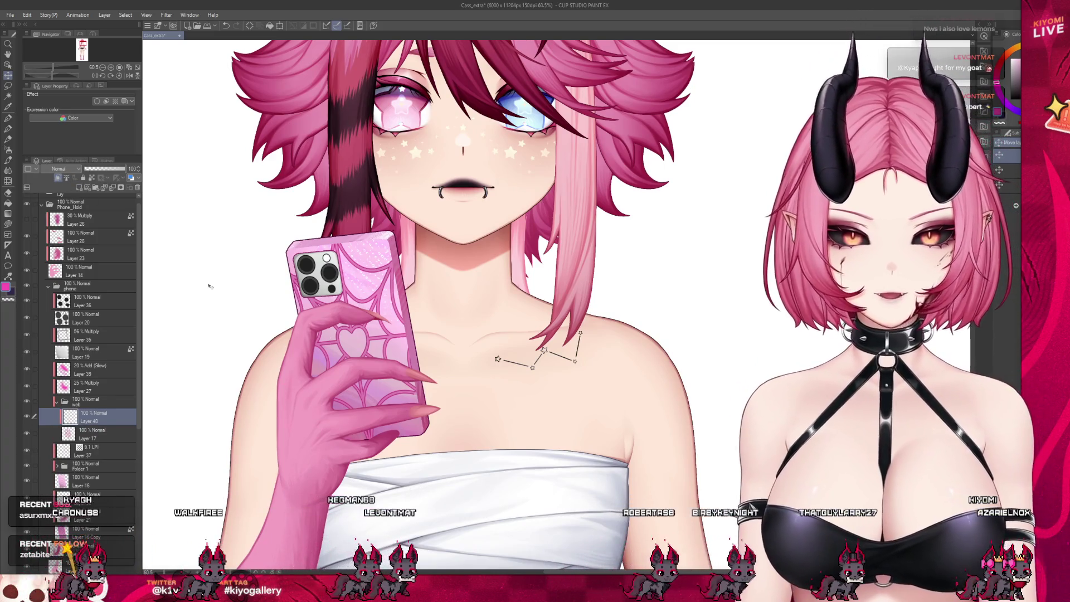
left_click_drag(301, 421, 368, 401)
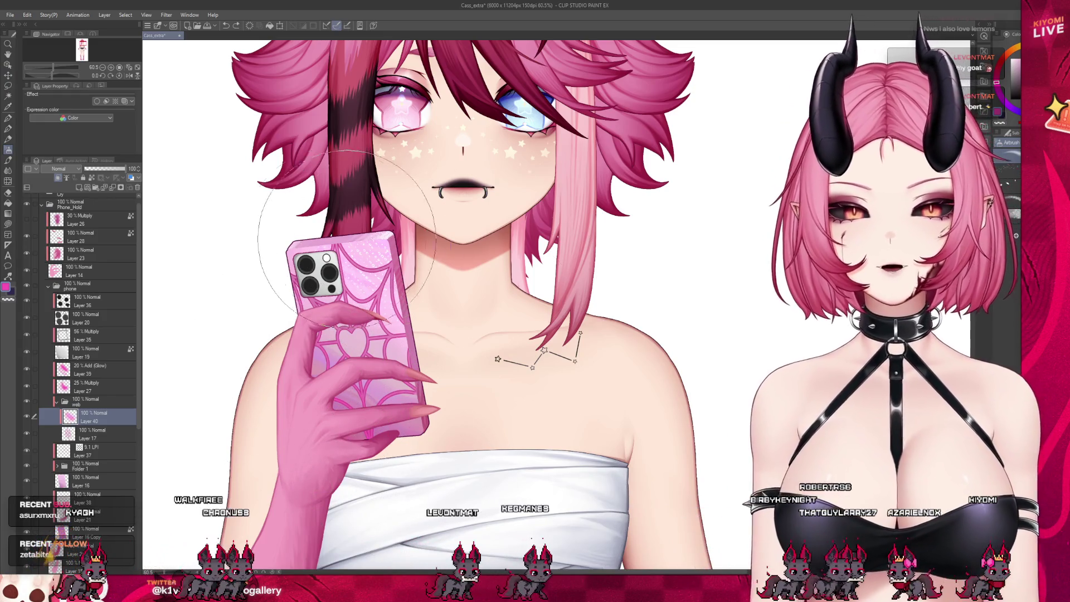
key("ctrl+e")
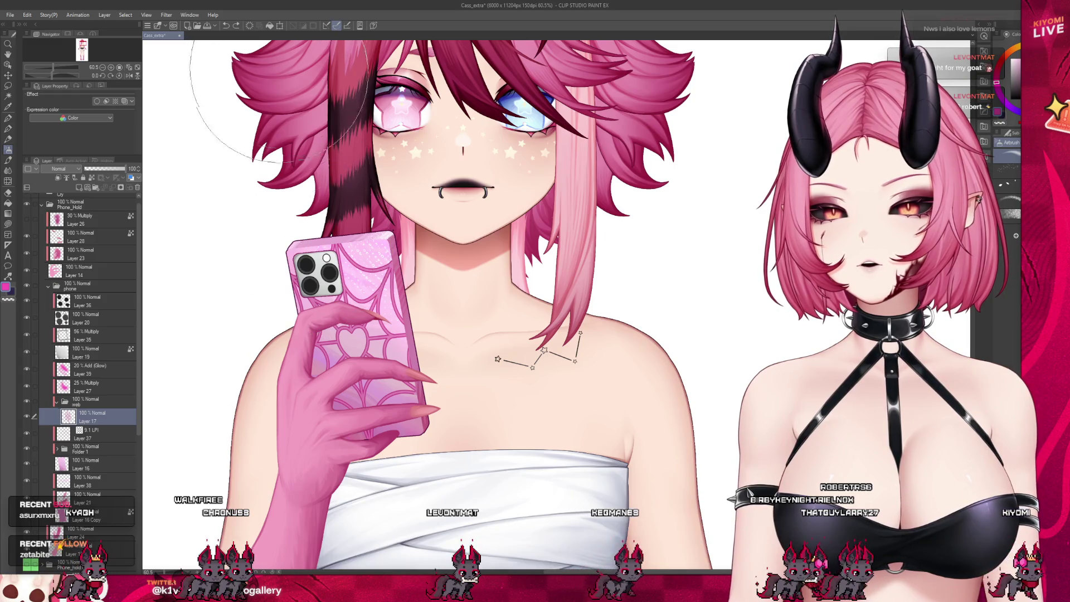
key("ctrl+shift+n")
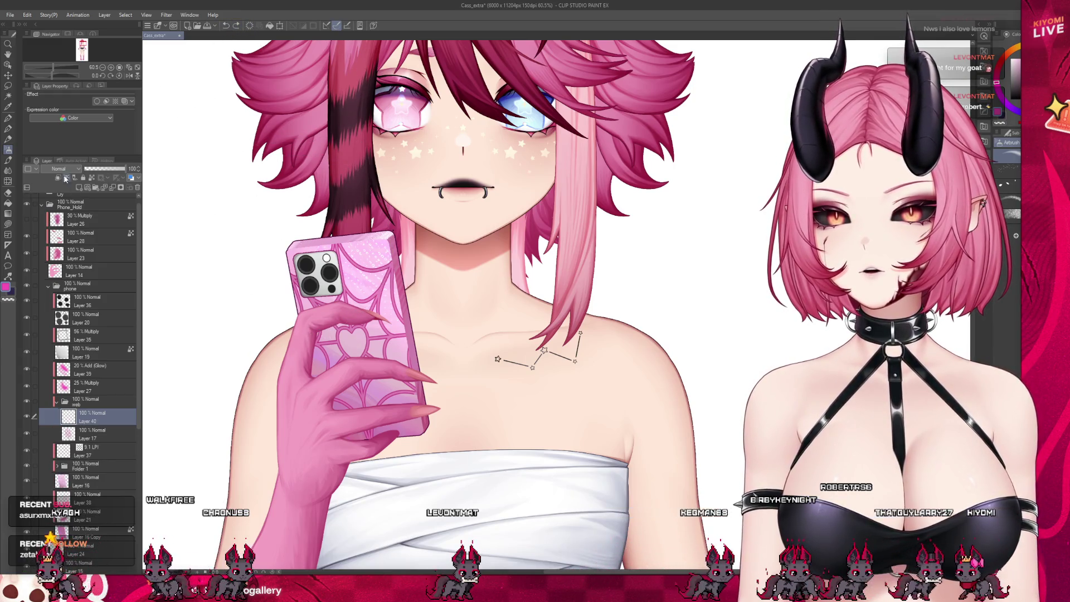
mouse_move(322, 393)
left_mouse_down()
mouse_move(279, 390)
mouse_move(502, 479)
mouse_move(446, 346)
mouse_move(374, 365)
left_mouse_up()
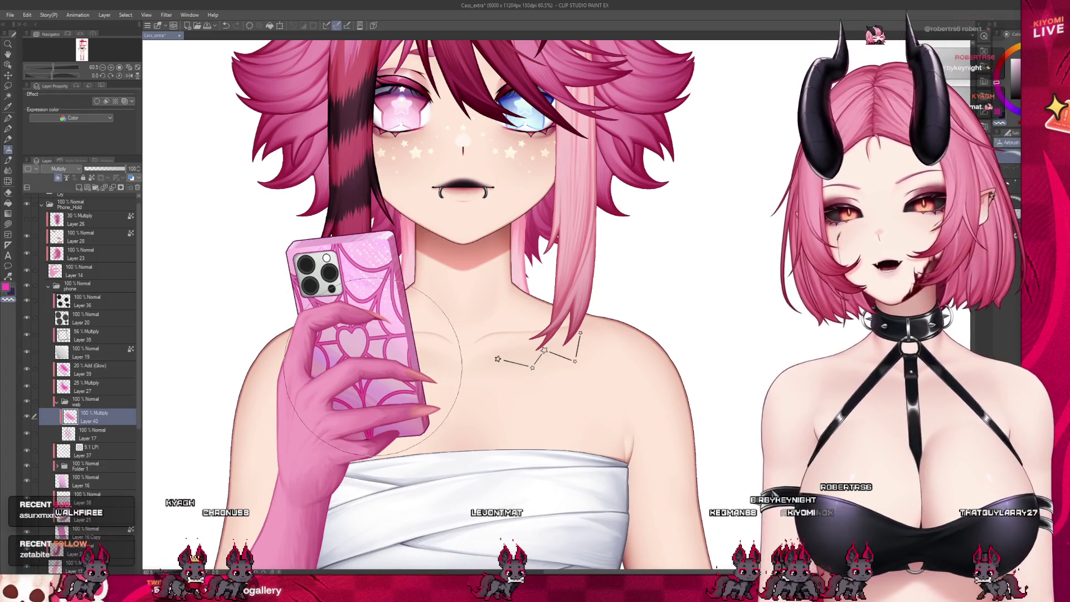
Add an Add (Glow) layer over the phone at 39% opacity
key("ctrl+shift+n")
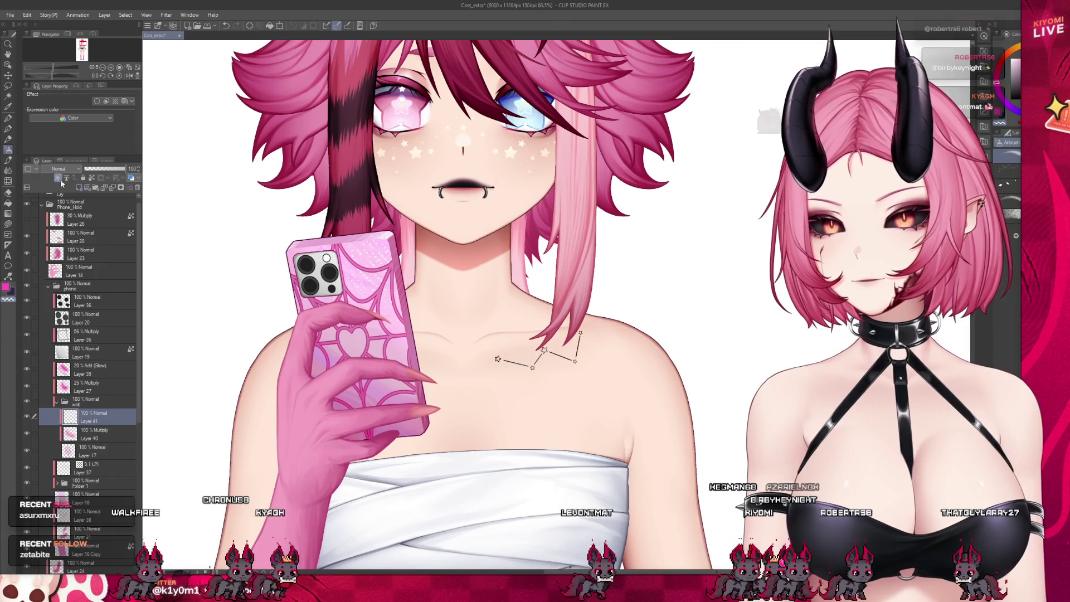
key("alt+shift+w")
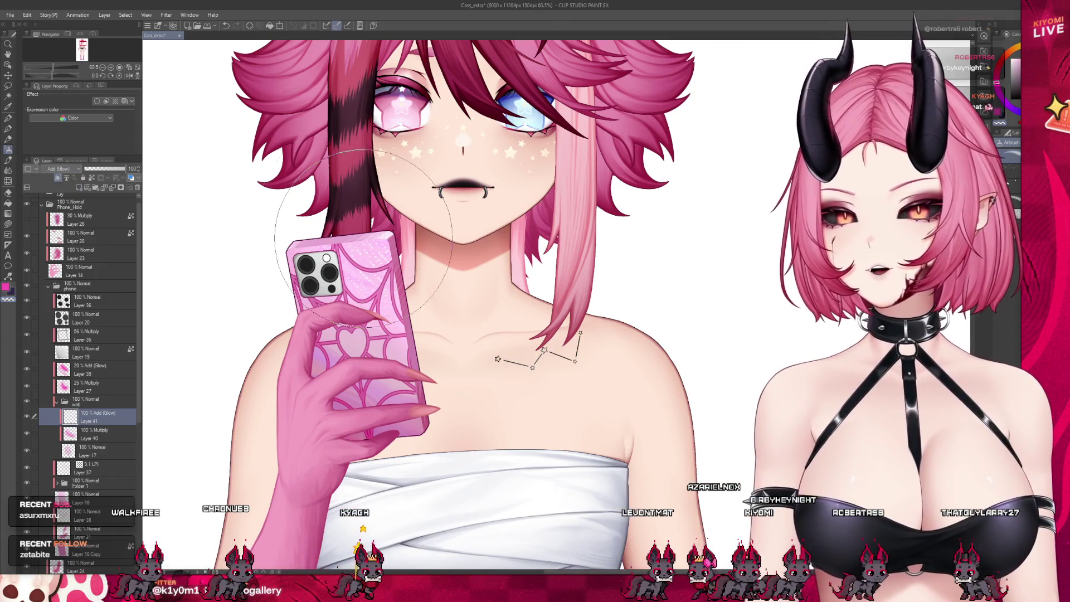
key("ctrl+z")
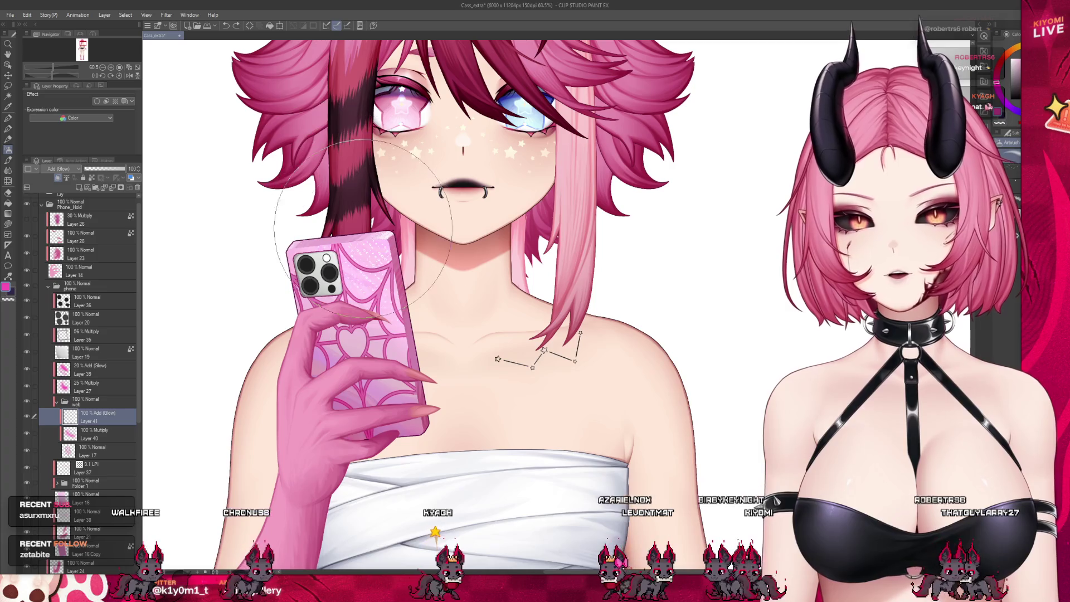
key("ctrl+y")
left_click(100, 171)
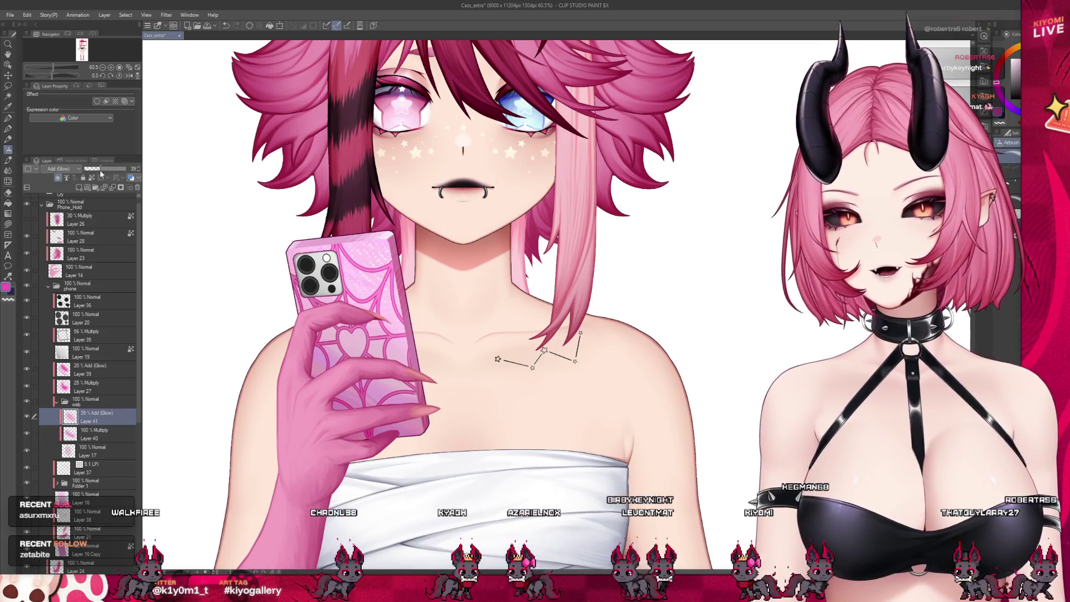
With the Move tool, add Layers 39 and 27 to the layer selection
left_click(8, 76)
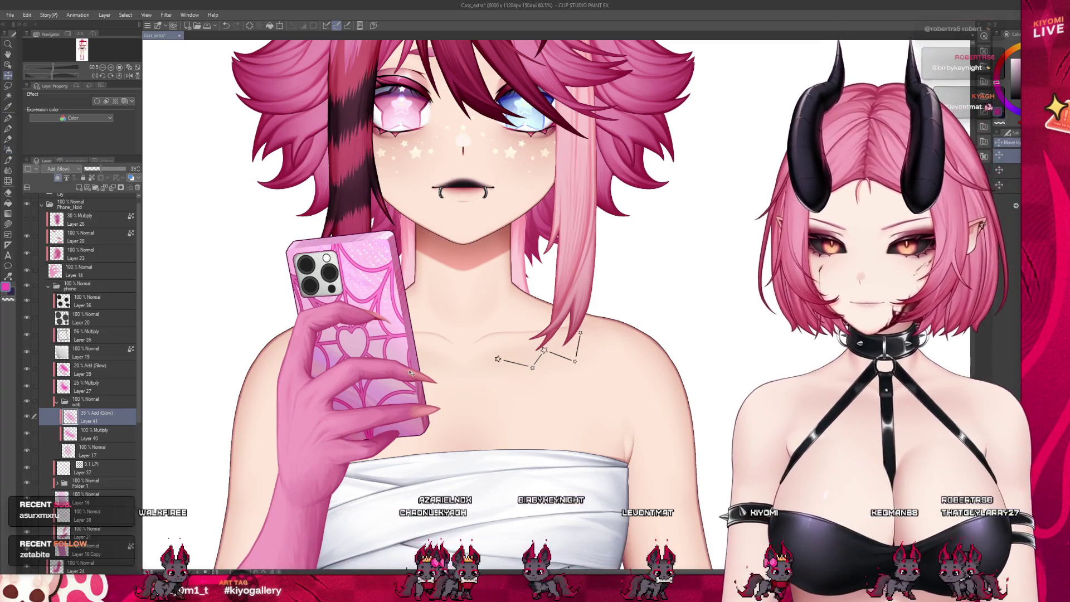
left_click(34, 369)
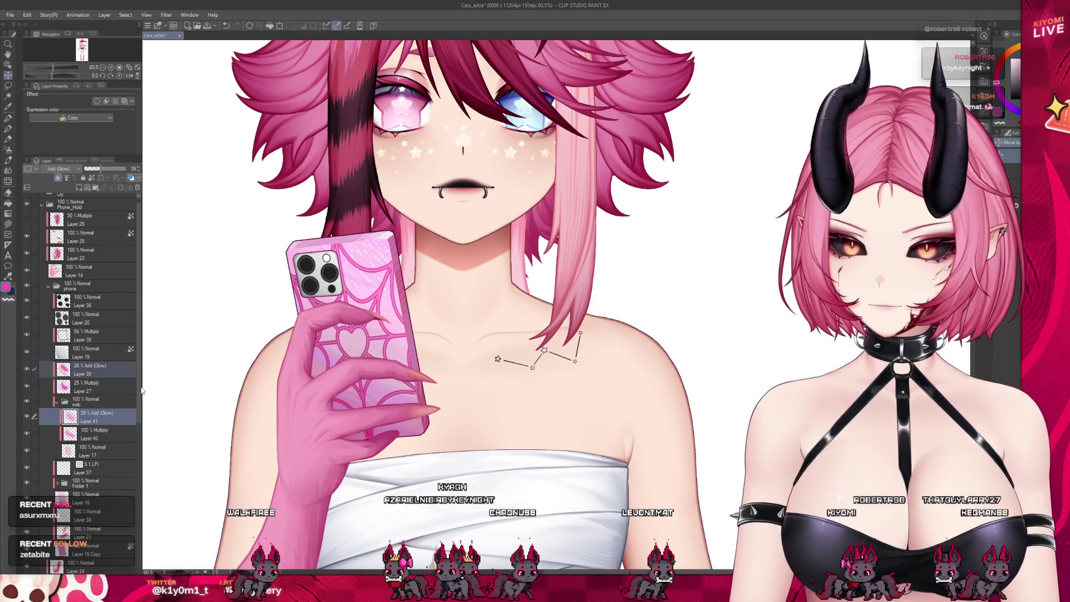
left_click(37, 386)
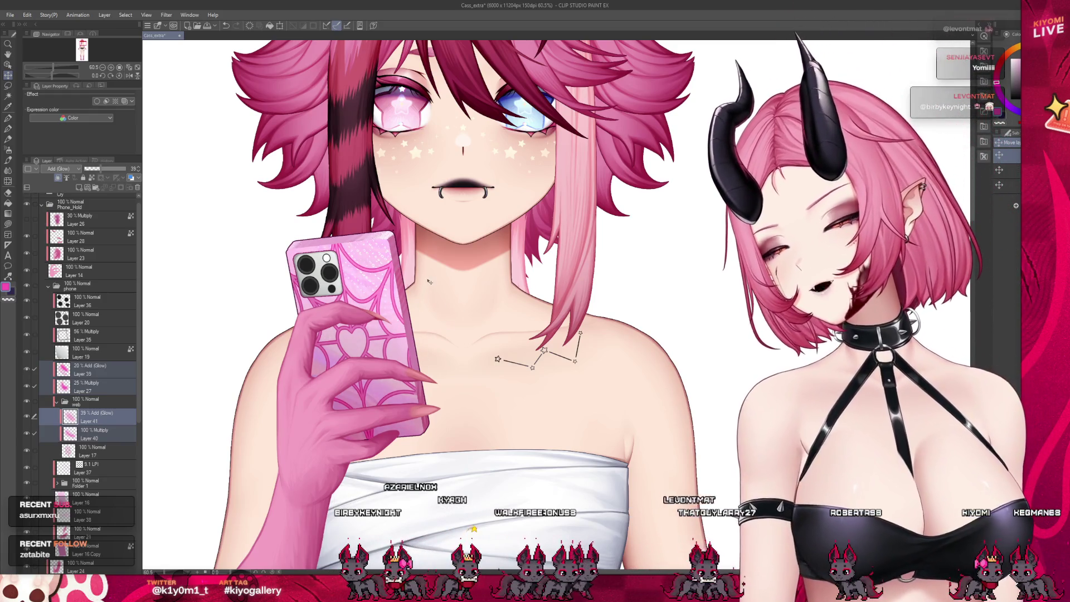
Adjust the web folder's glow Layer 41 and multiply Layer 40, leaving them at 20% and 25% opacity
scroll(427, 277, "down", 3)
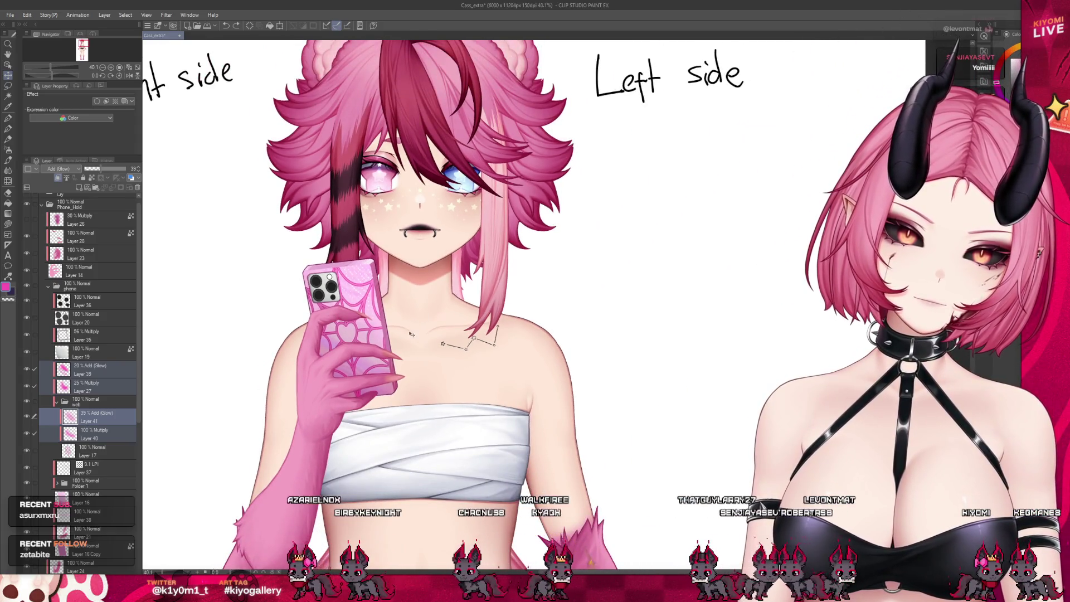
left_click(89, 420)
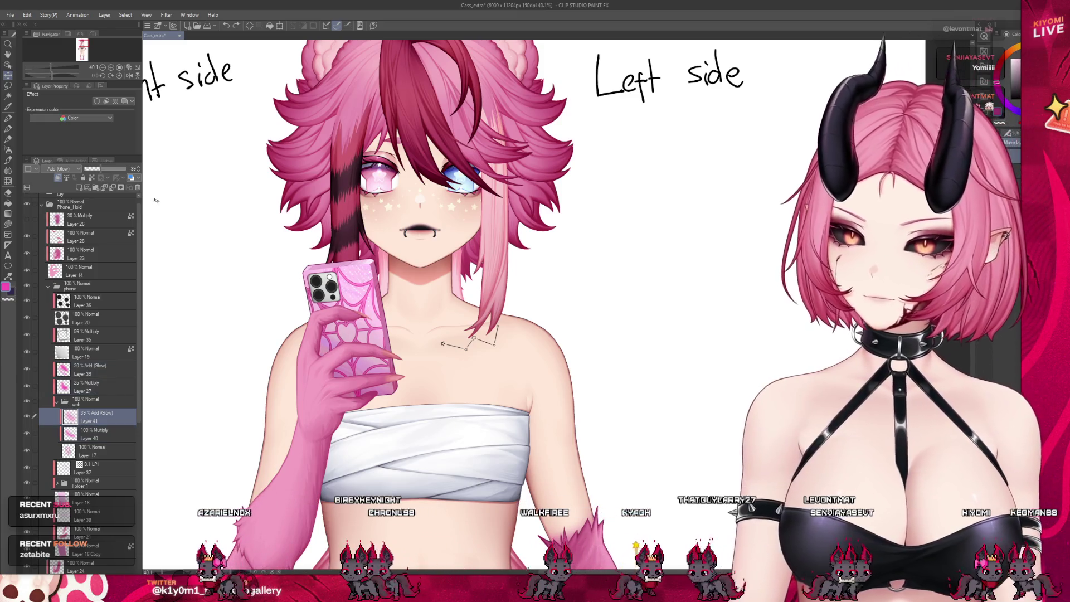
left_click(106, 437)
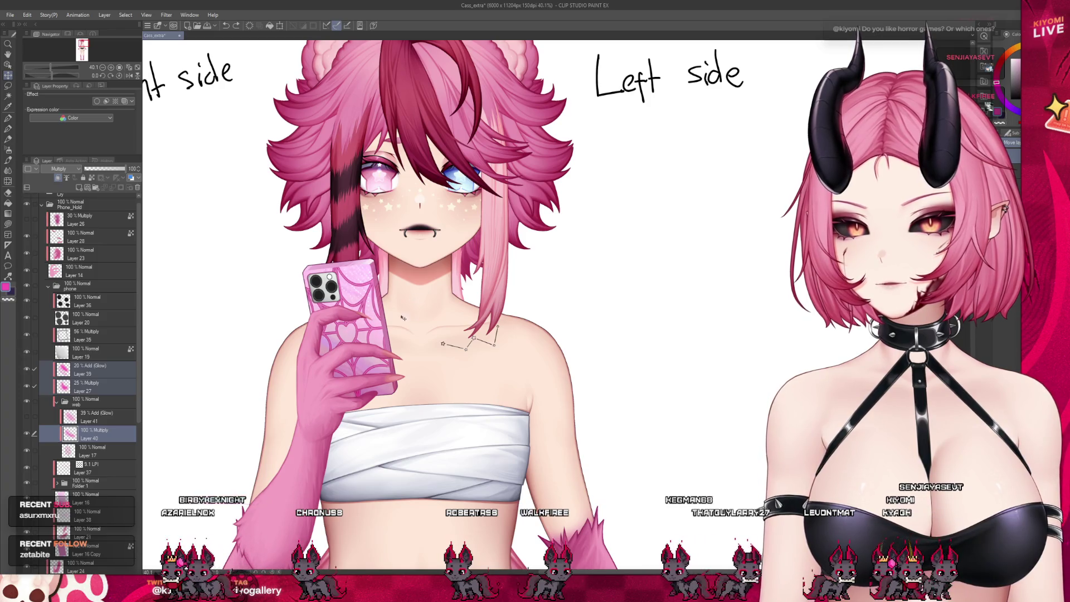
scroll(405, 315, "down", 4)
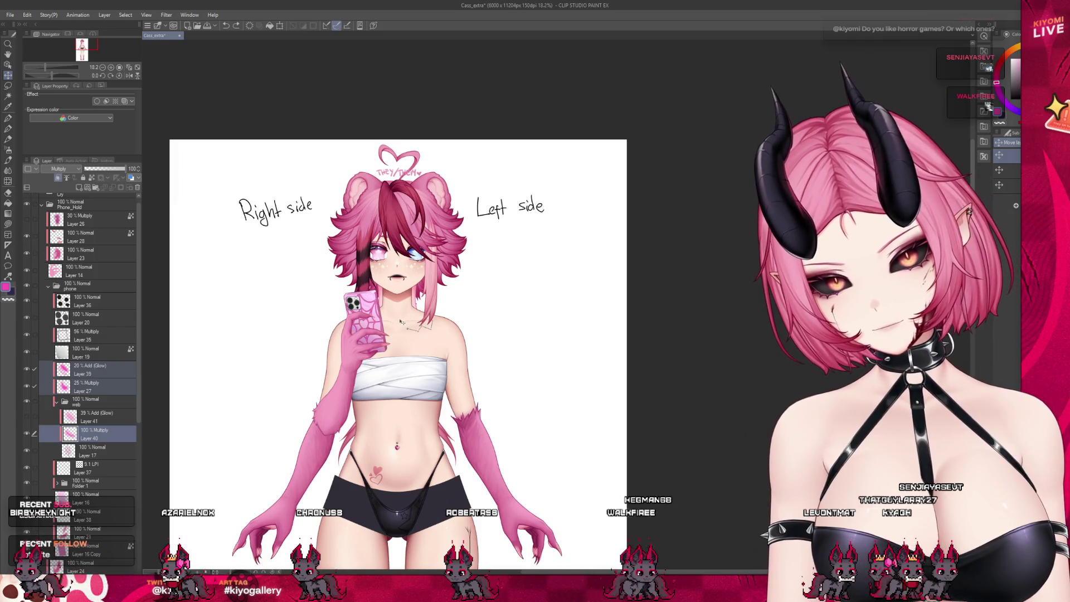
scroll(408, 297, "up", 3)
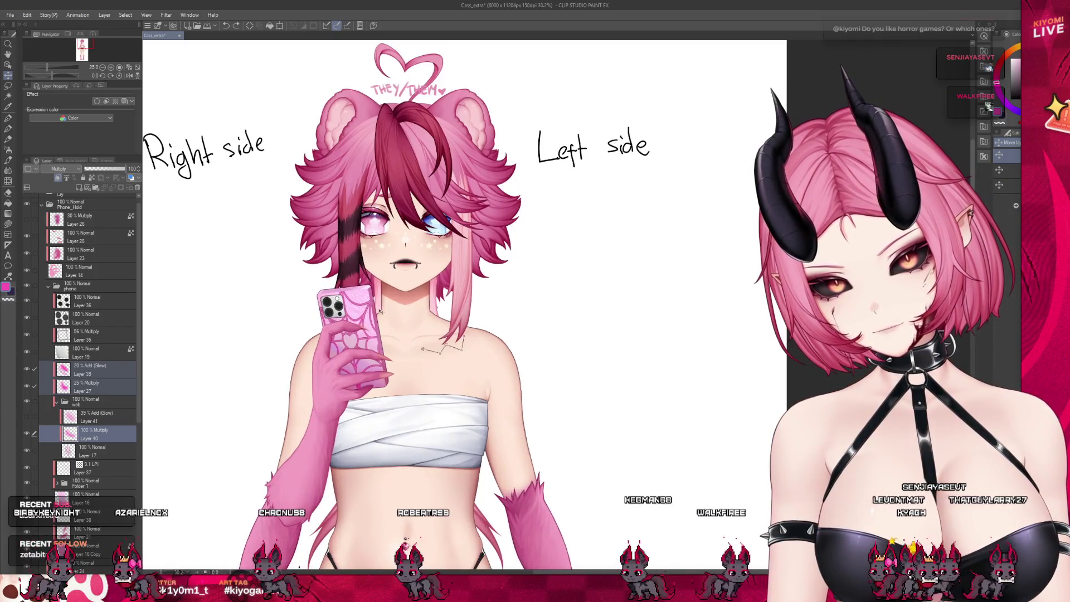
scroll(400, 298, "down", 3)
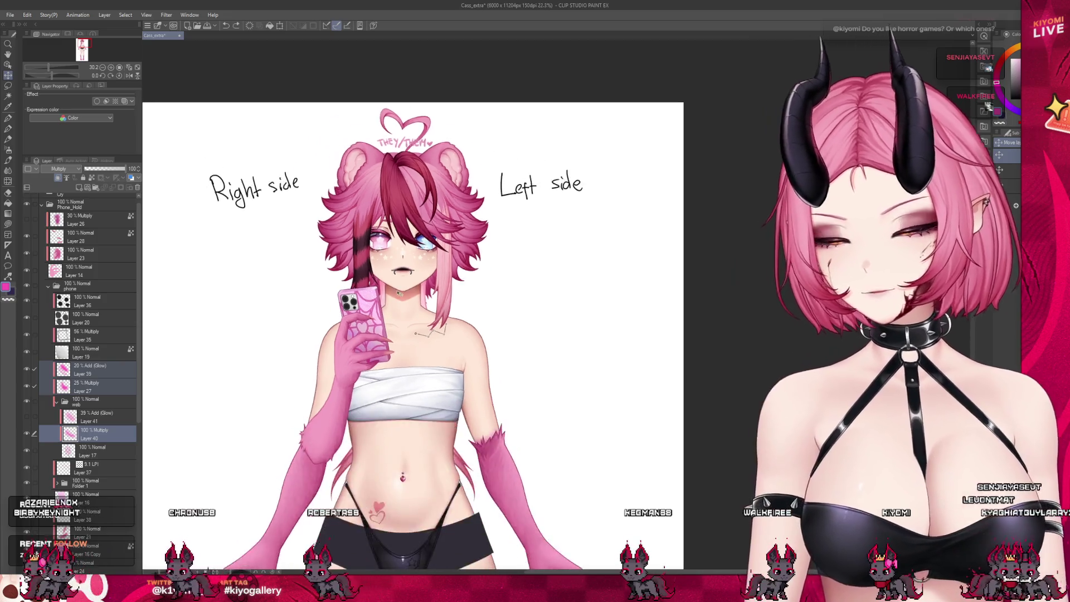
scroll(400, 298, "up", 4)
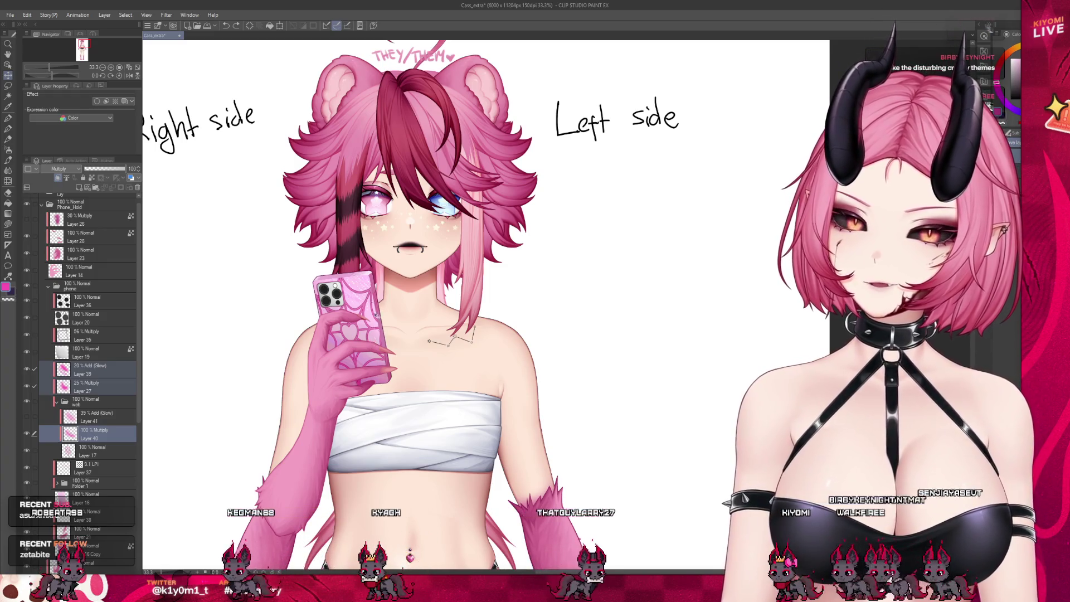
scroll(366, 297, "up", 2)
scroll(366, 297, "up", 1)
scroll(371, 301, "up", 2)
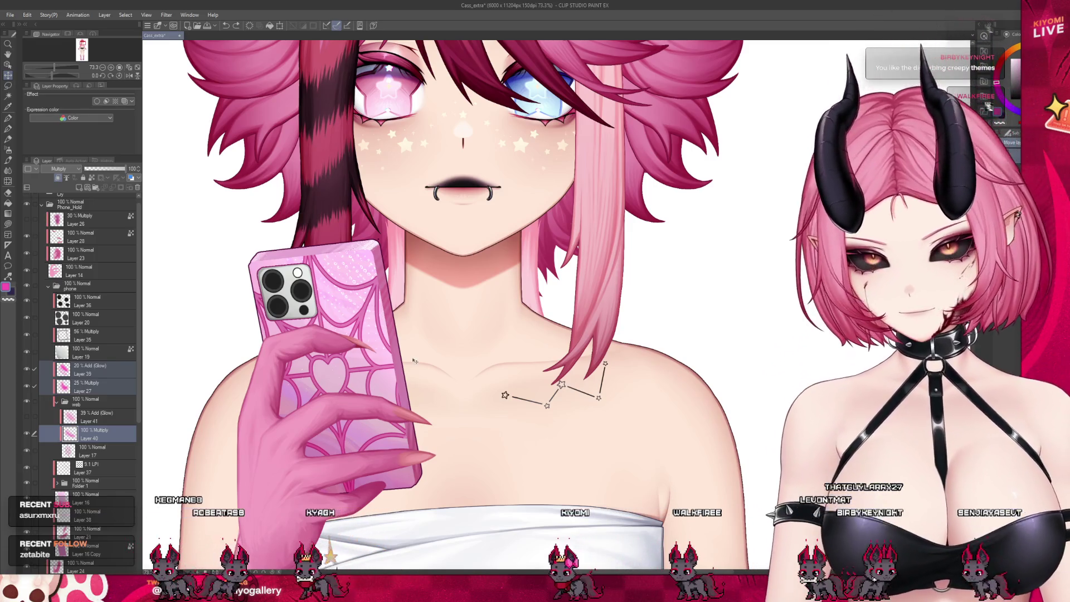
scroll(344, 380, "down", 3)
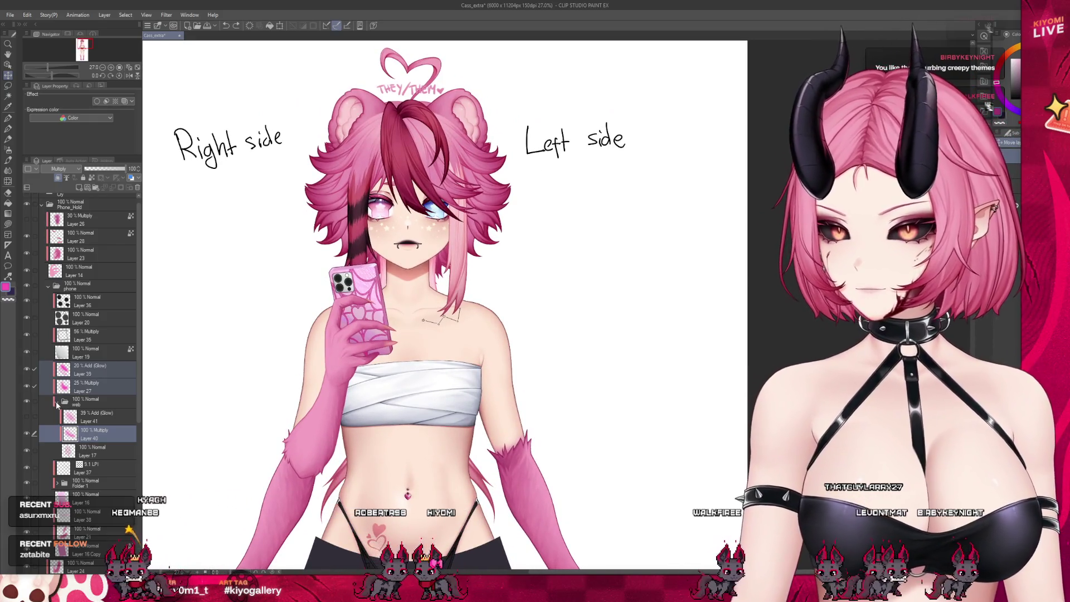
Discard a stray empty layer over Layer 39, then create a new folder above the phone folder
left_click(56, 401)
left_click(95, 365)
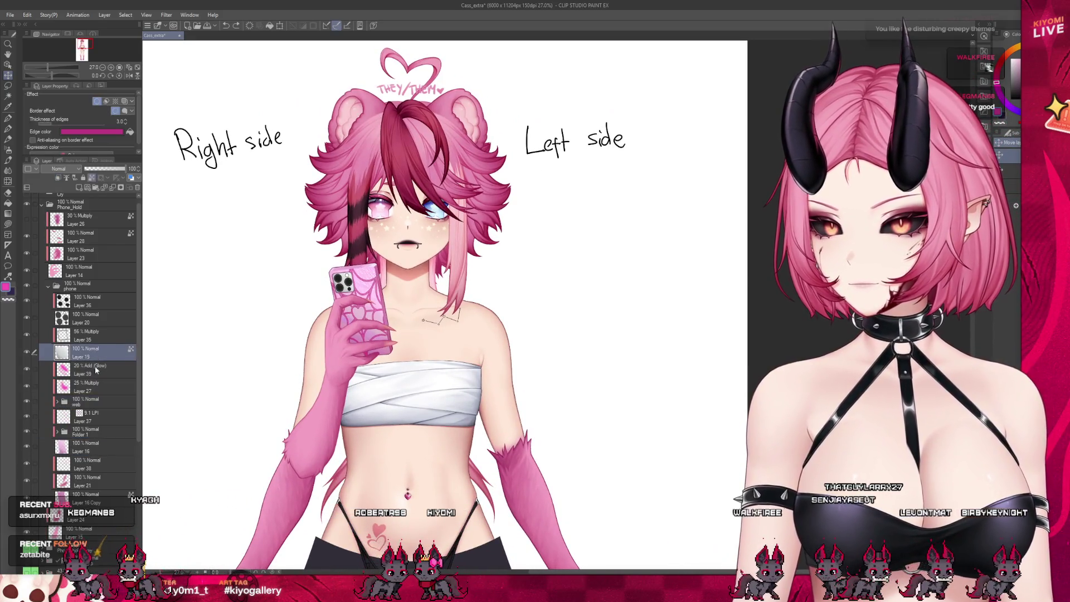
left_click(79, 188)
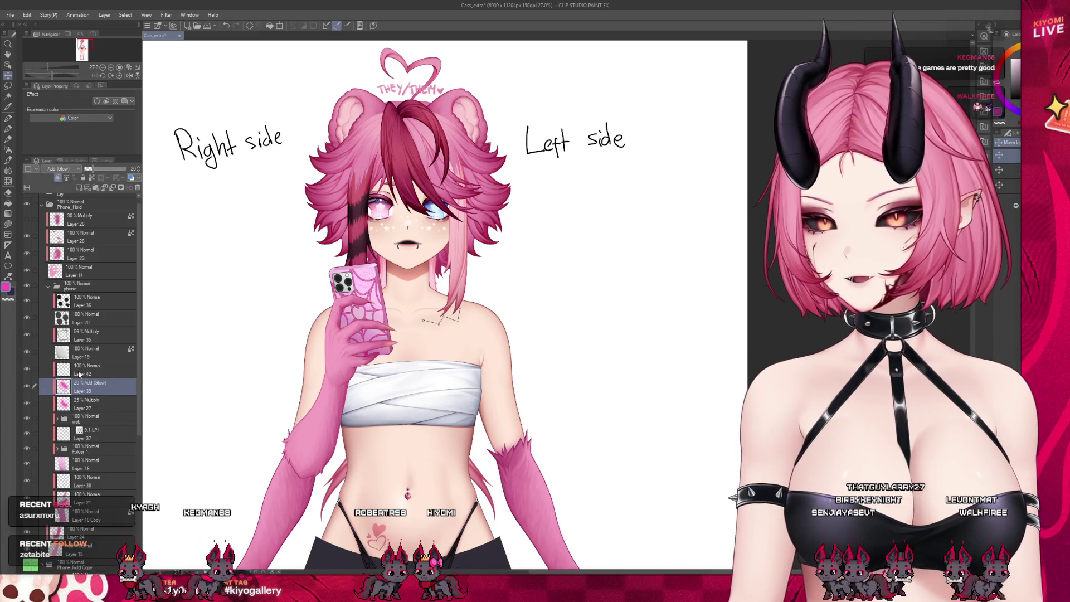
left_click(138, 189)
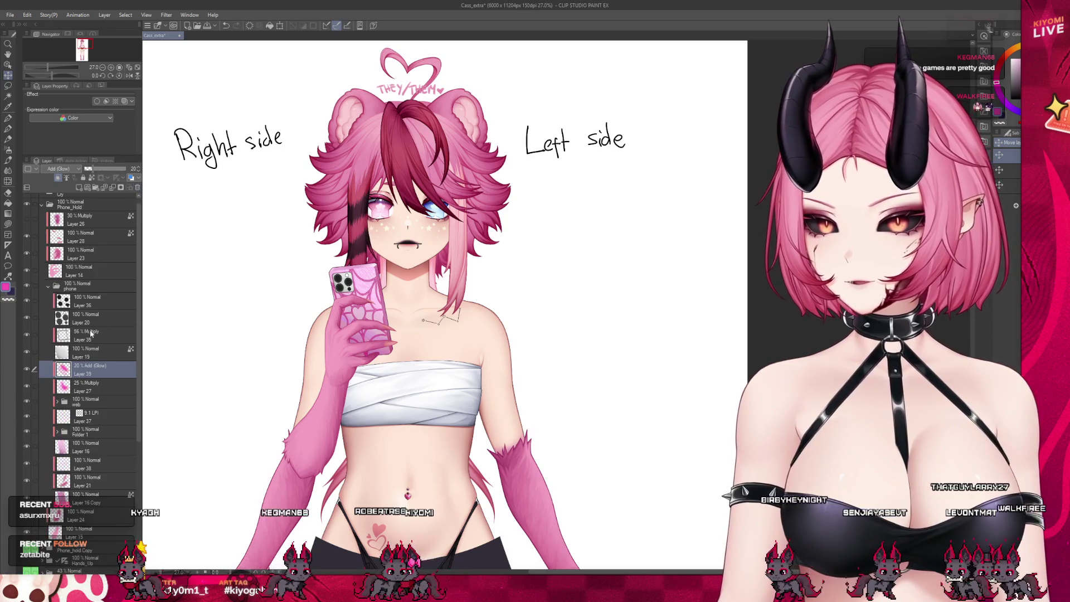
left_click(84, 286)
left_click(96, 187)
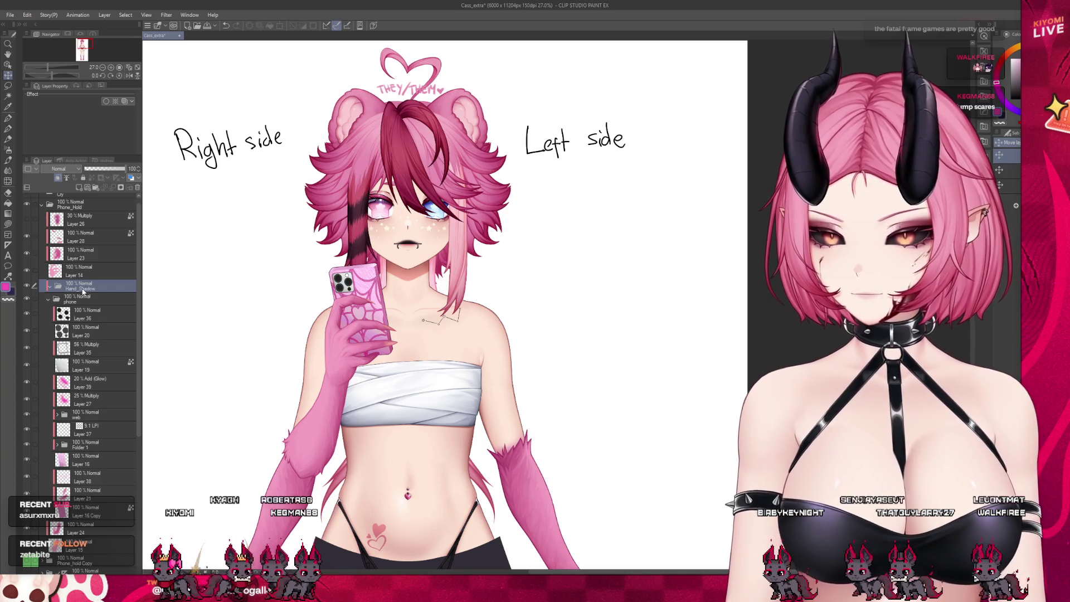
left_click(68, 273)
left_click(101, 289)
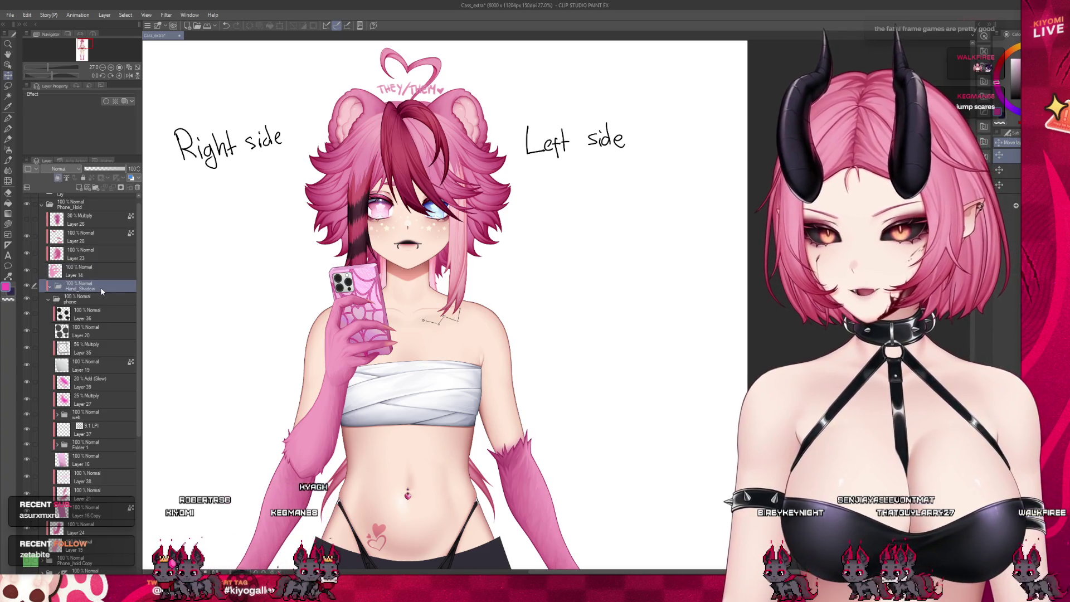
key("ctrl+v")
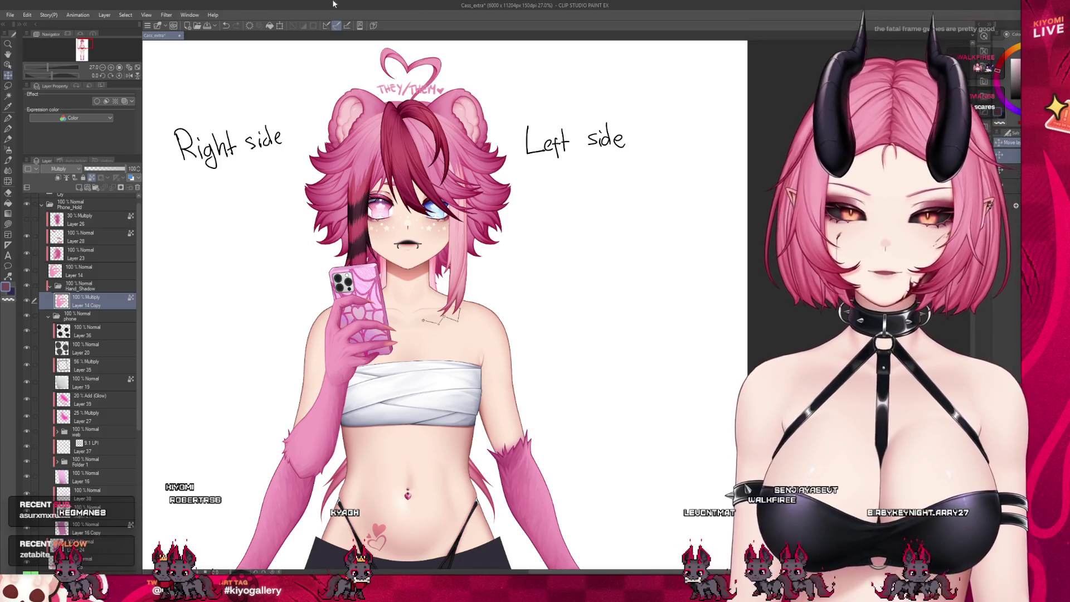
scroll(350, 304, "up", 1)
scroll(350, 304, "up", 5)
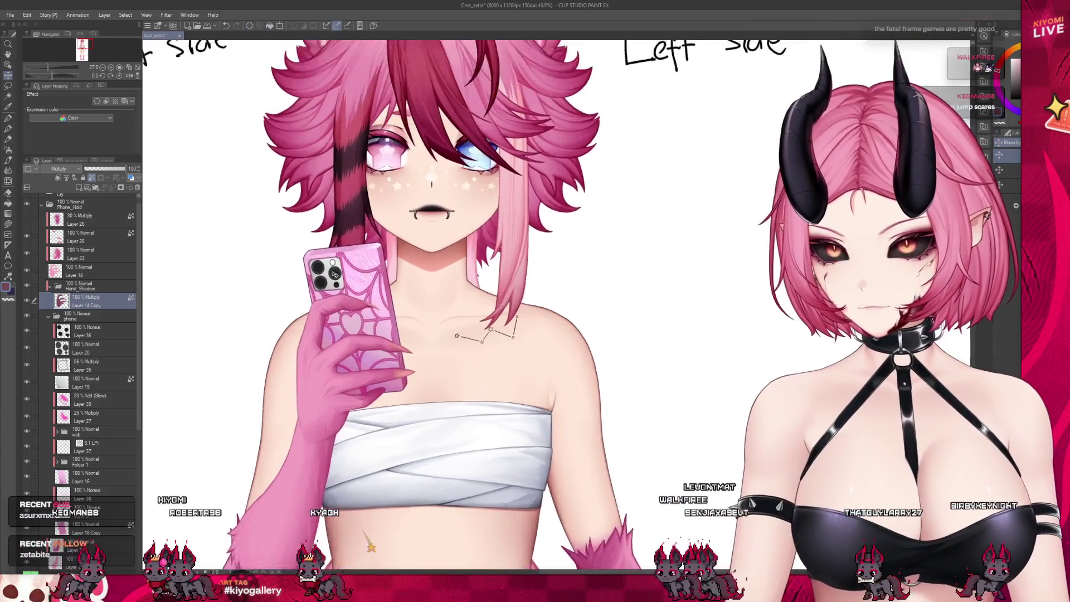
left_click(84, 286)
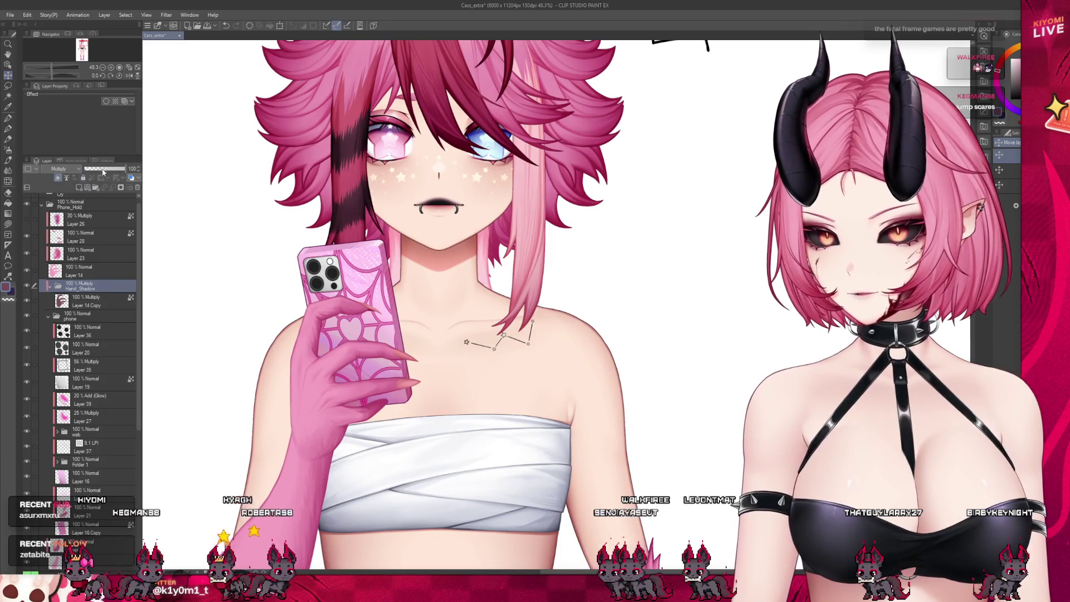
left_click(86, 301)
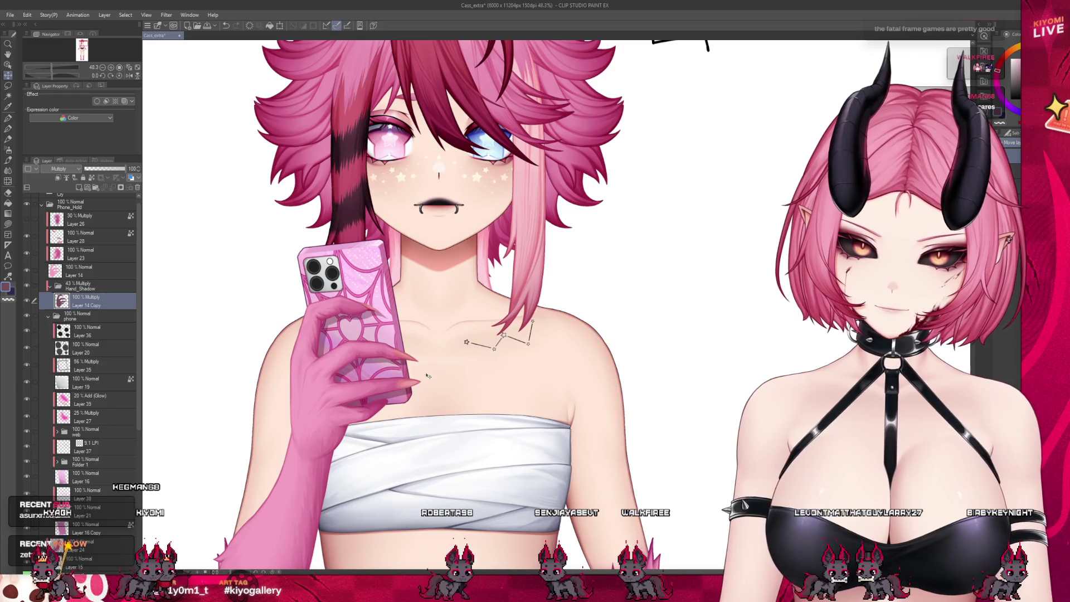
scroll(350, 356, "down", 1)
scroll(350, 355, "up", 3)
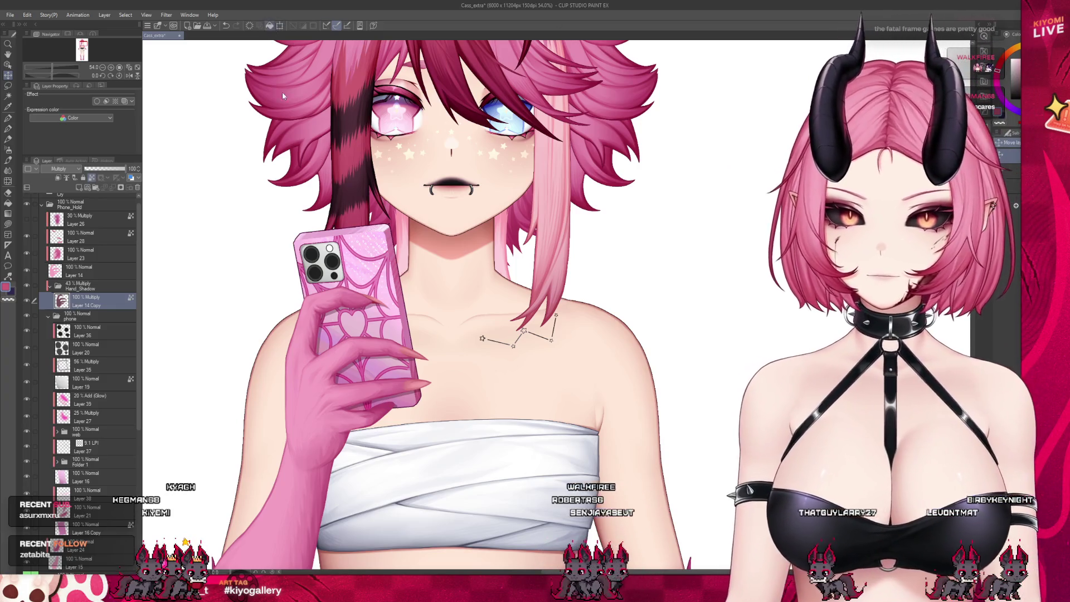
scroll(395, 303, "up", 3)
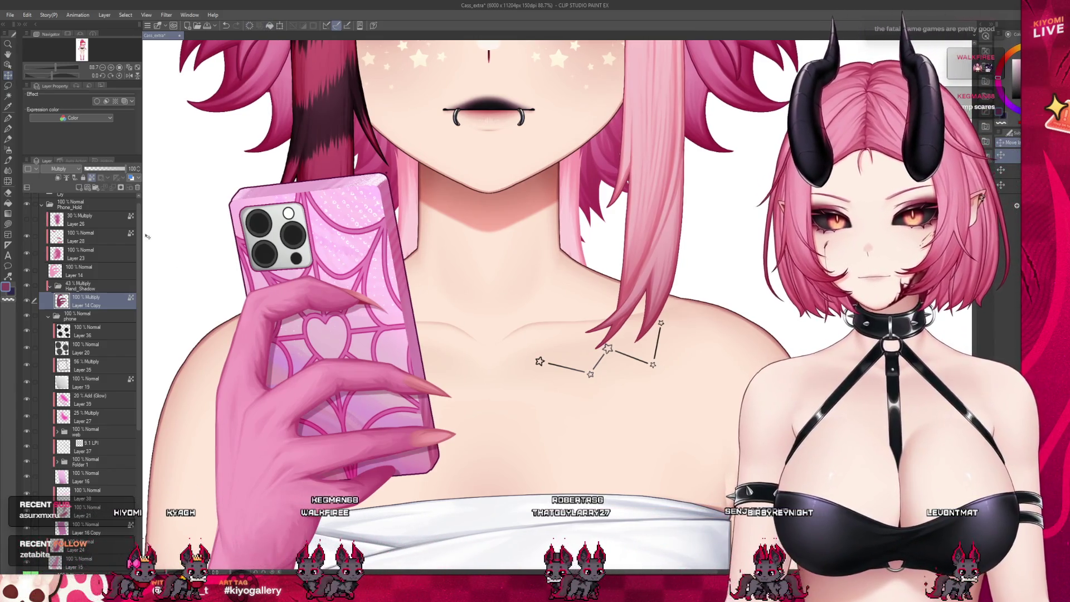
key("j")
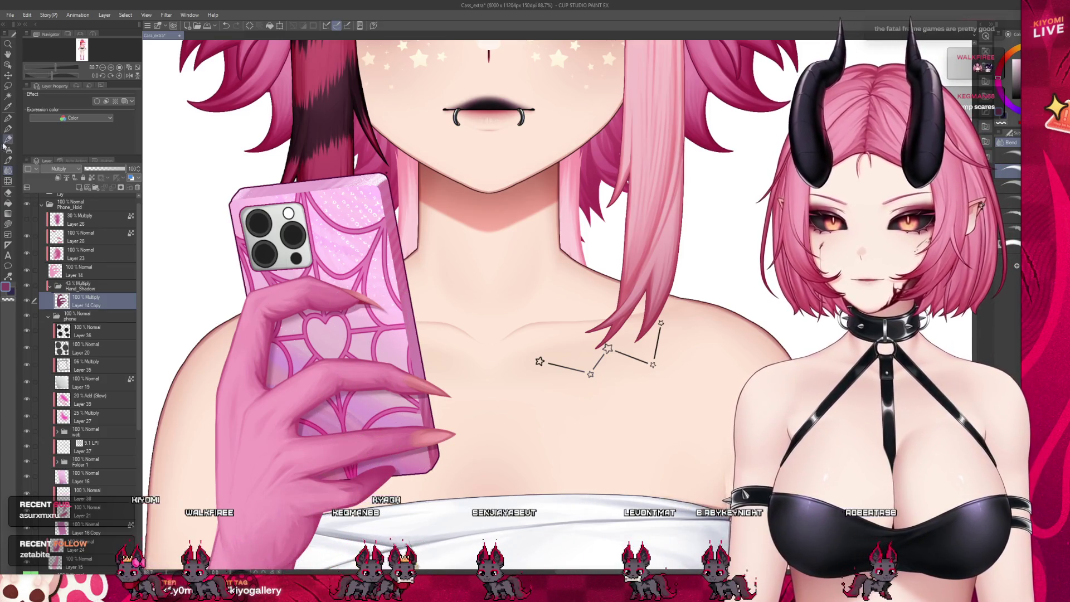
left_click(8, 181)
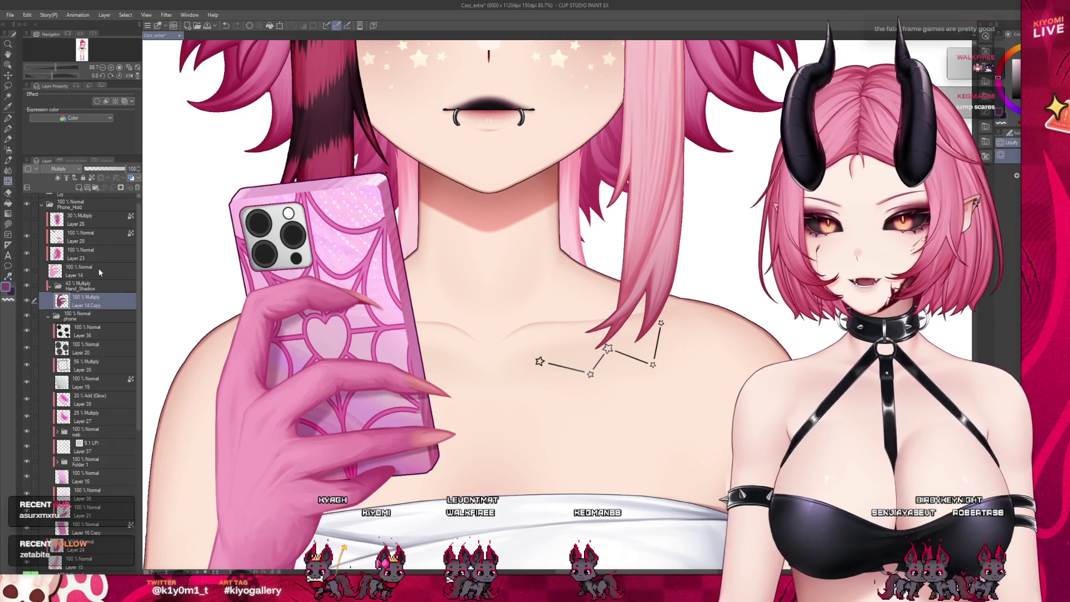
left_click(78, 286)
left_click(116, 168)
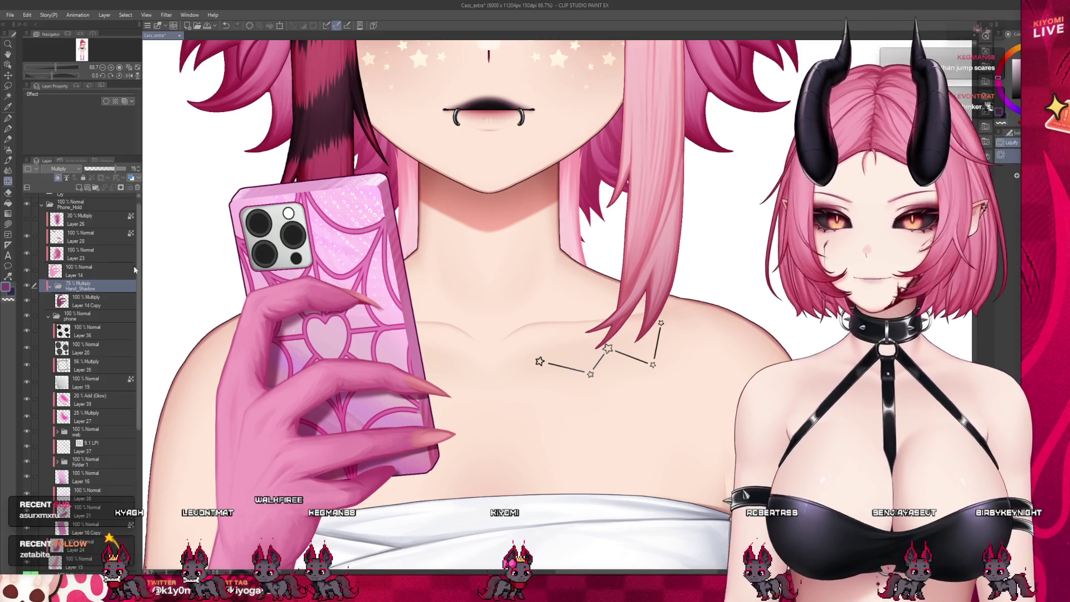
left_click(83, 301)
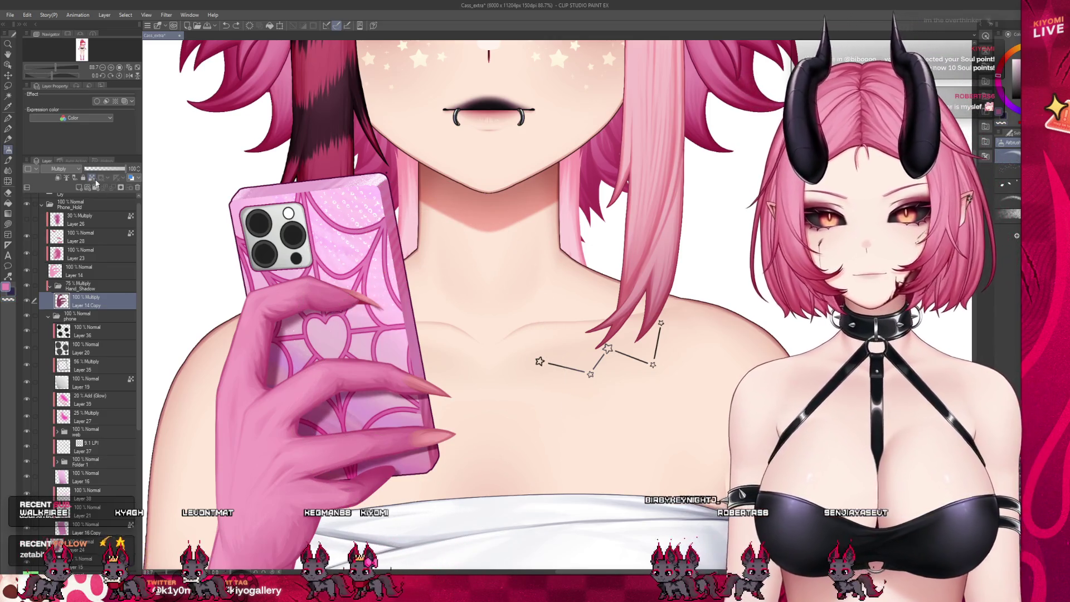
left_click(93, 178)
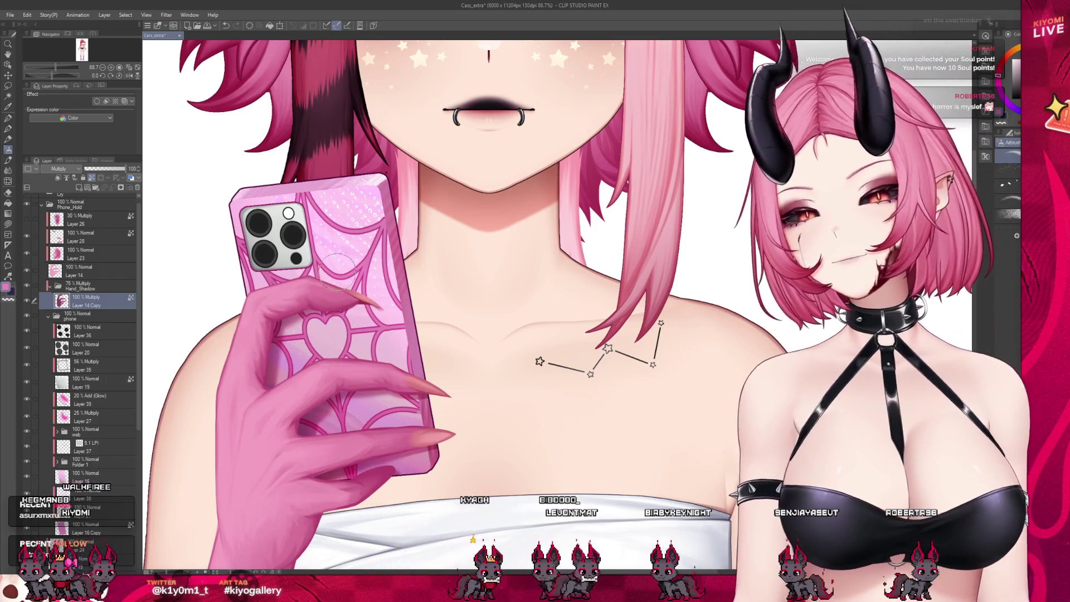
scroll(337, 262, "down", 6)
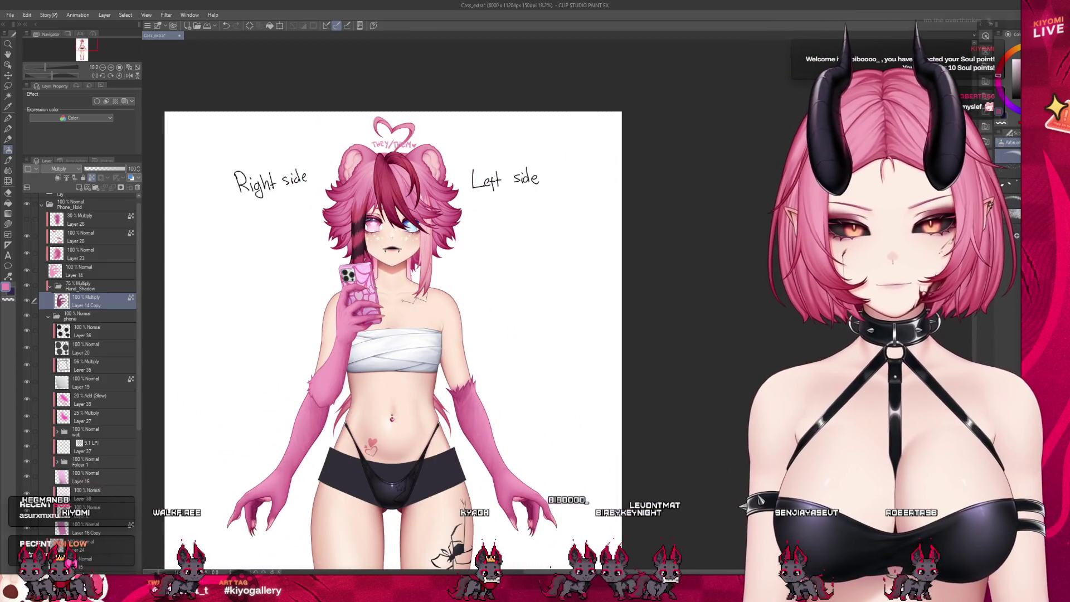
scroll(363, 296, "up", 4)
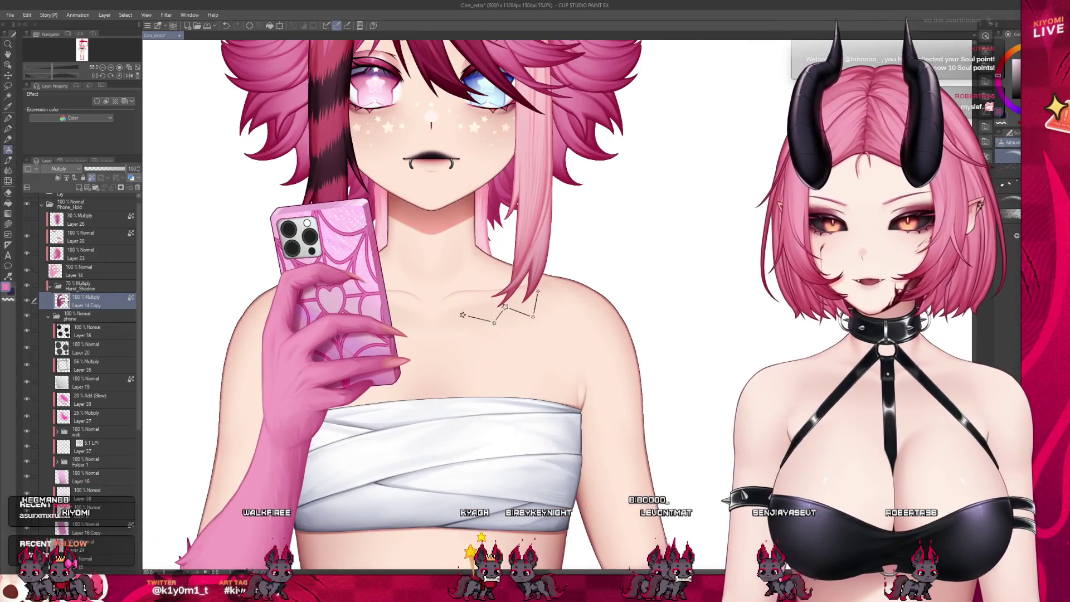
left_click(50, 286)
left_click(71, 275)
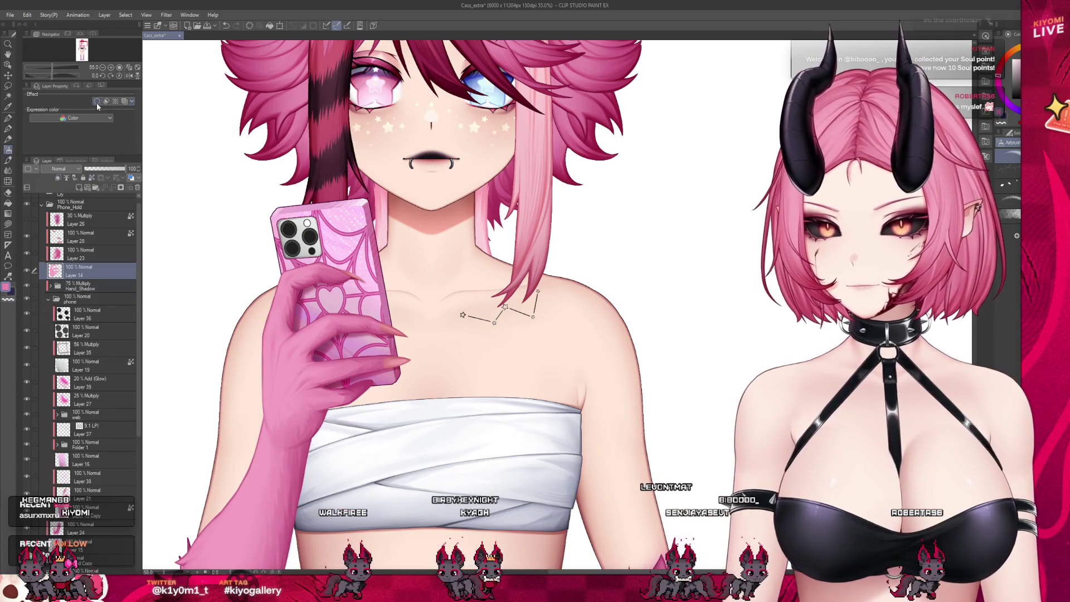
left_click(97, 102)
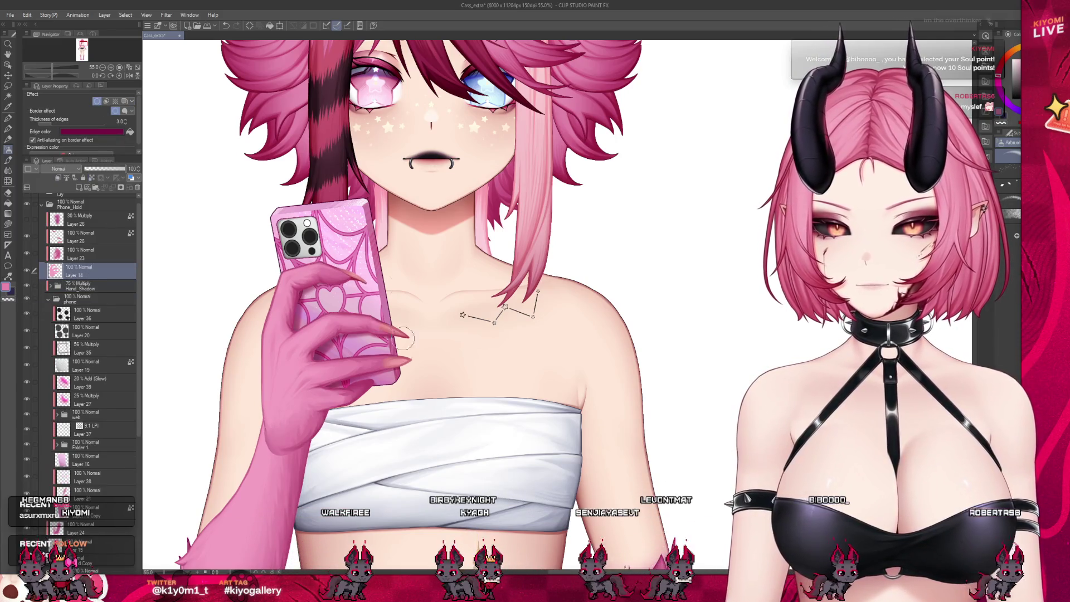
scroll(429, 306, "up", 2)
scroll(430, 307, "down", 4)
scroll(373, 206, "down", 5)
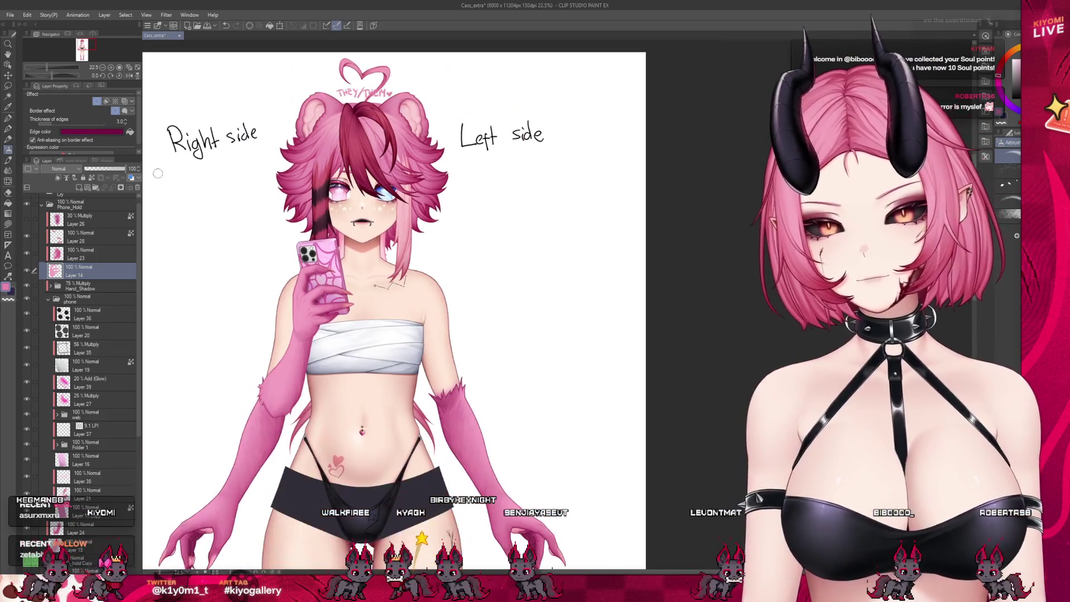
left_click(97, 101)
scroll(254, 218, "up", 1)
scroll(254, 217, "down", 1)
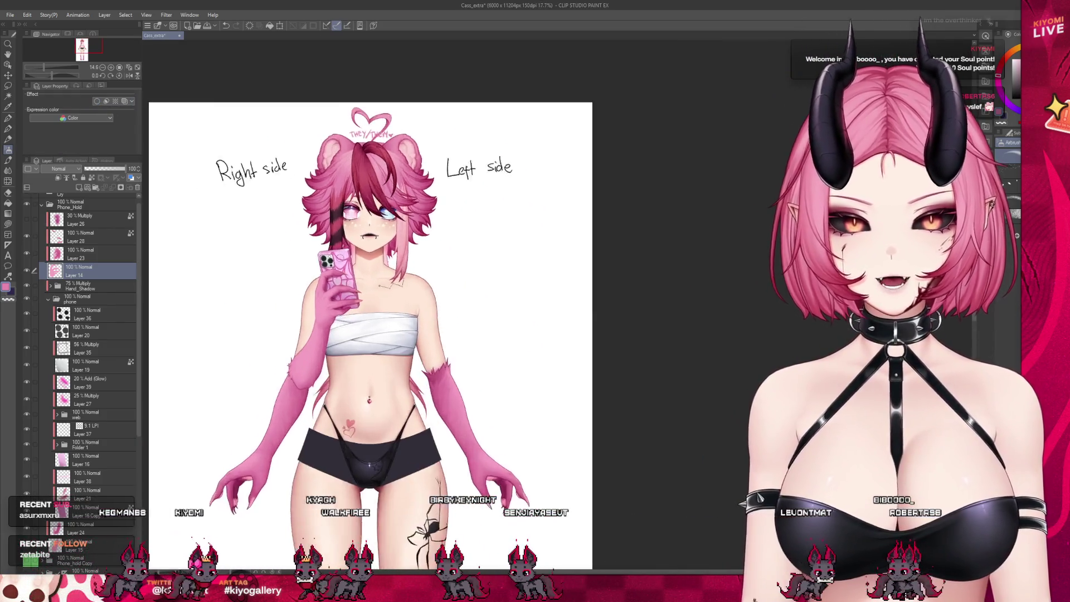
scroll(254, 217, "up", 2)
scroll(338, 262, "up", 5)
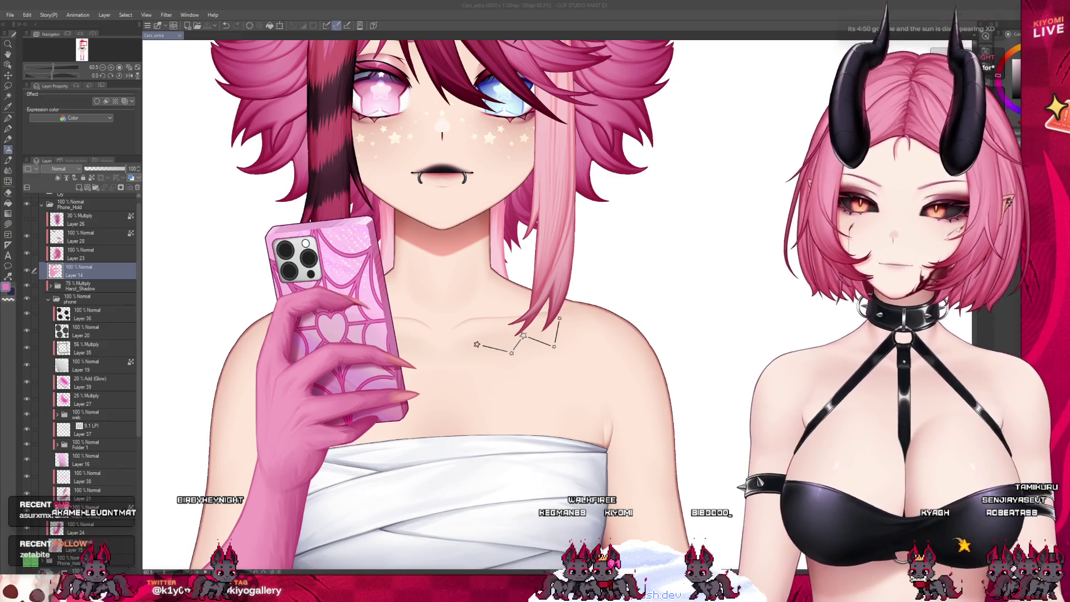
scroll(320, 266, "up", 2)
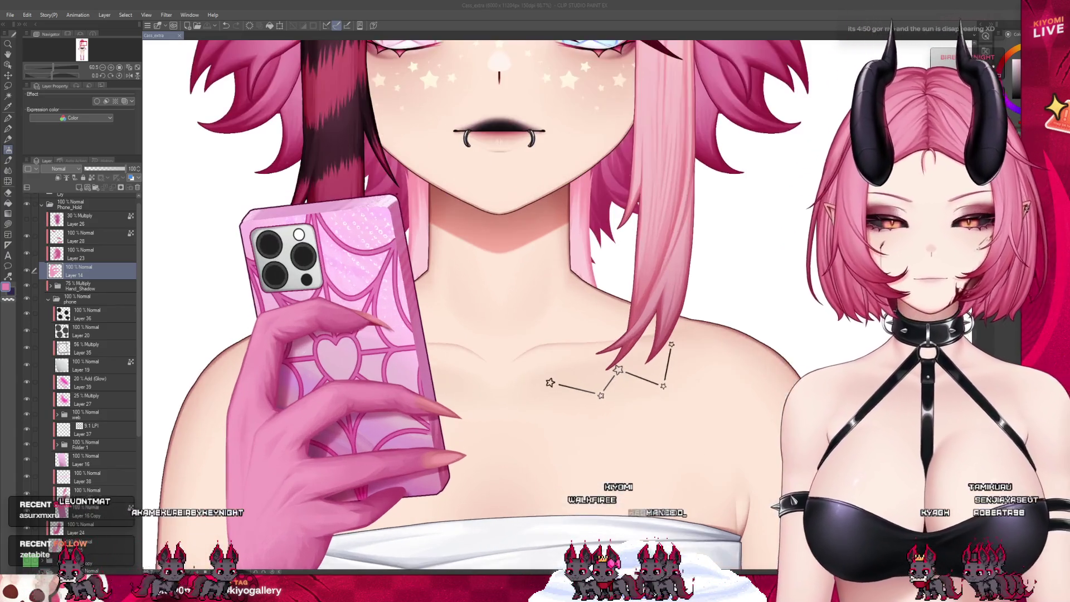
Check the phone's Layer 28 and Multiply Layer 26 in the layer stack
left_click(83, 236)
scroll(370, 354, "down", 2)
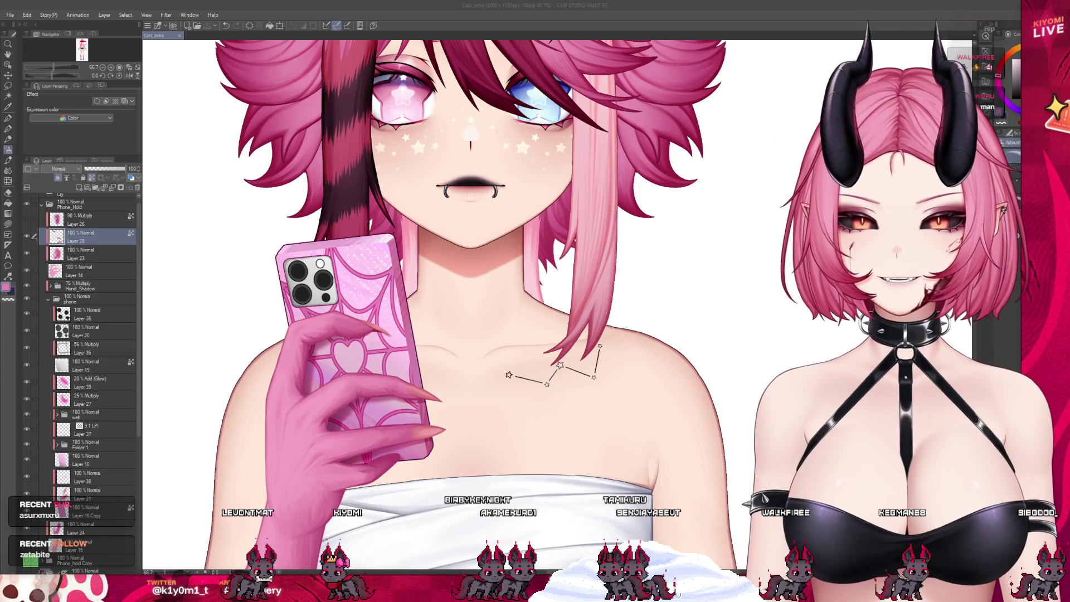
left_click(31, 222)
scroll(421, 327, "down", 2)
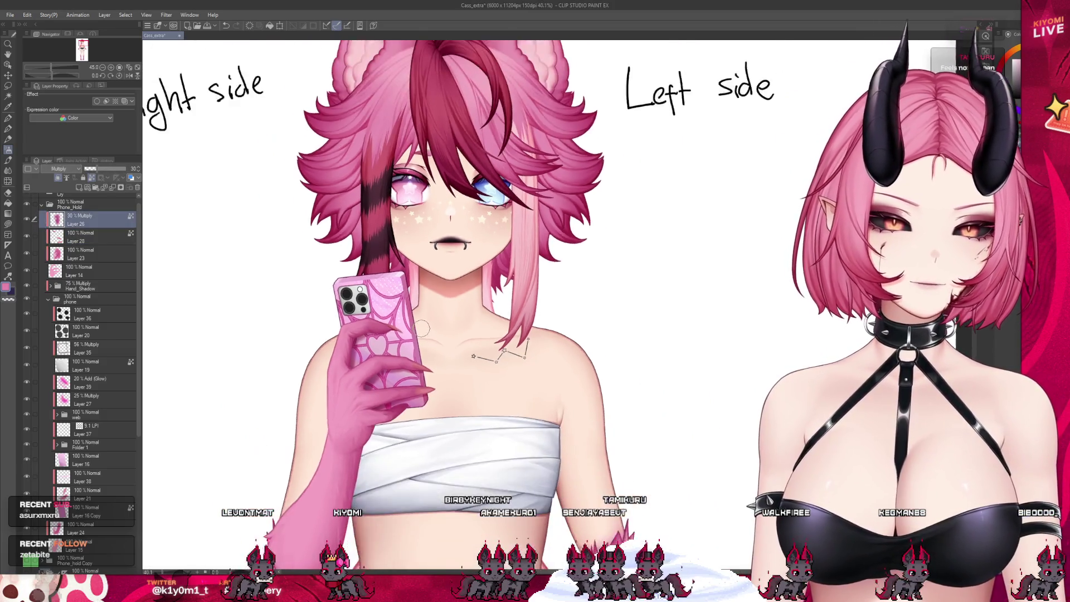
scroll(400, 334, "down", 2)
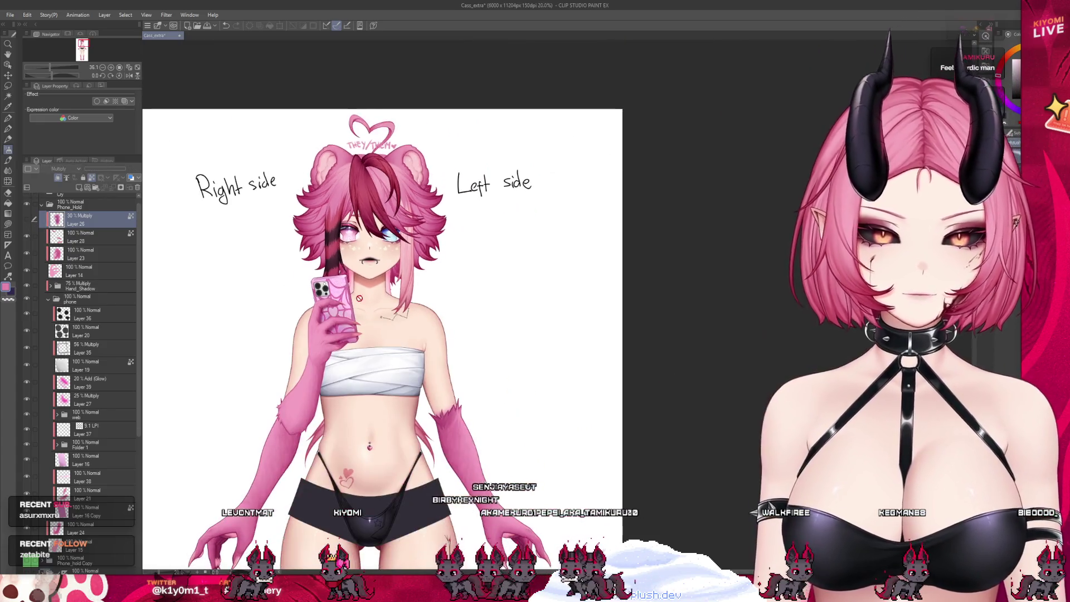
scroll(345, 290, "up", 3)
scroll(345, 291, "up", 3)
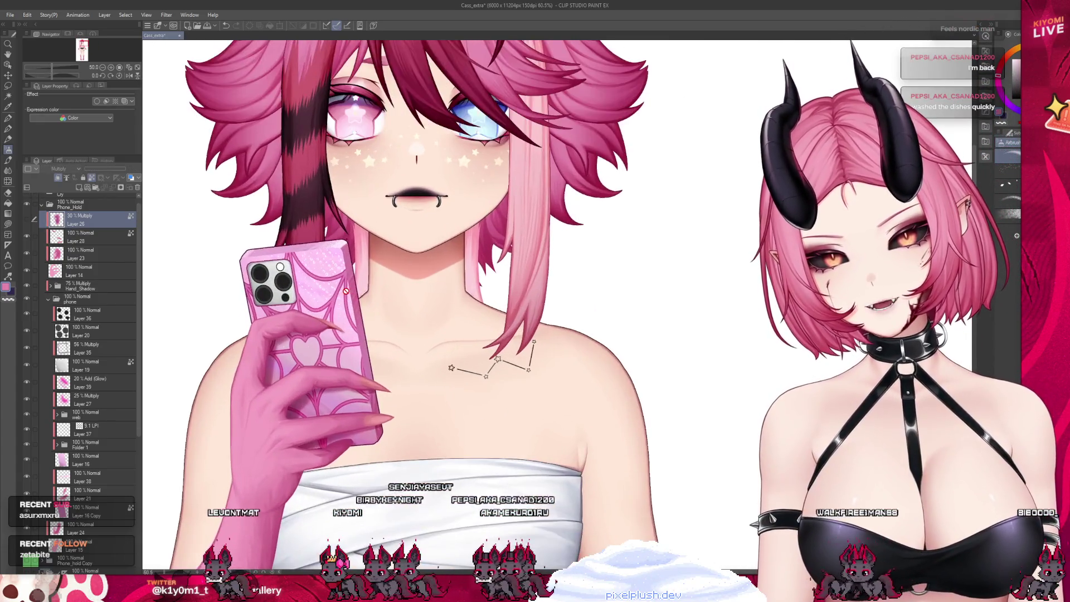
scroll(98, 480, "down", 1)
Select Layer 16 Copy with Layers 38 and 21 and shift them up and right
left_click(96, 487)
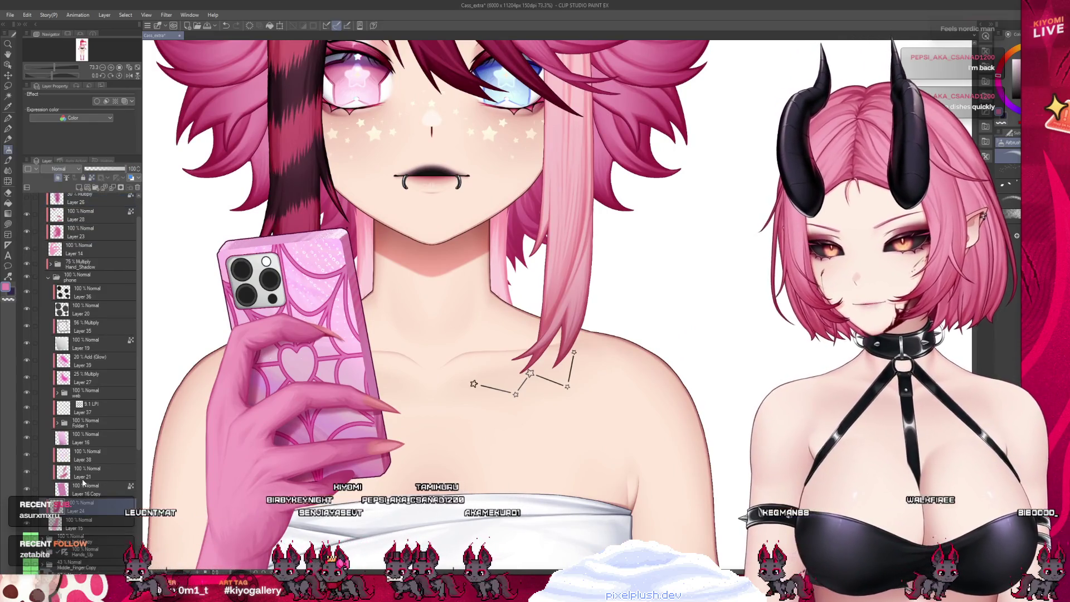
left_click_drag(36, 473, 35, 455)
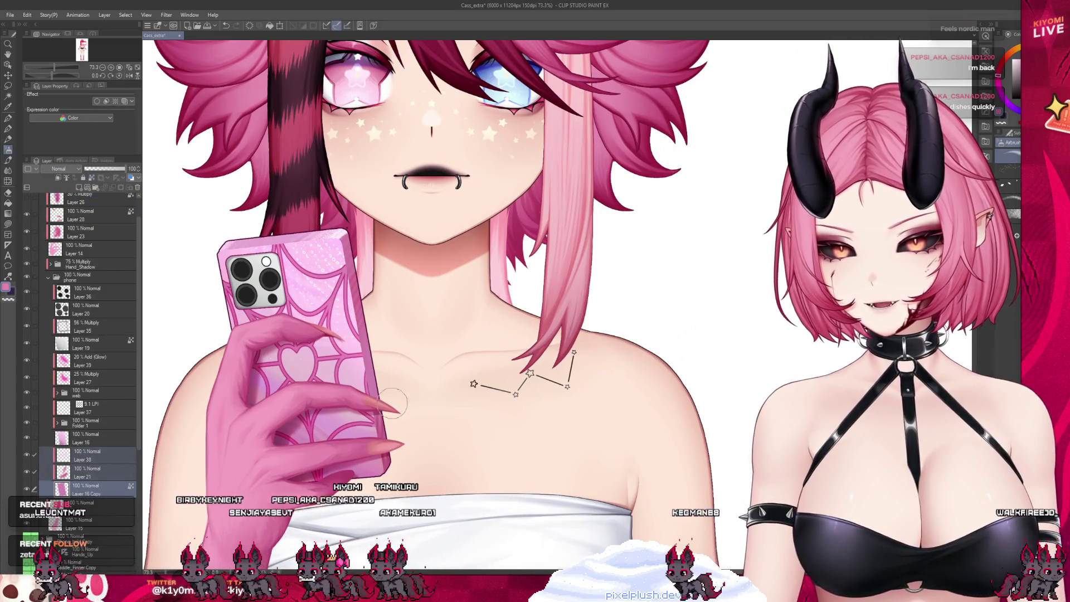
left_click(8, 76)
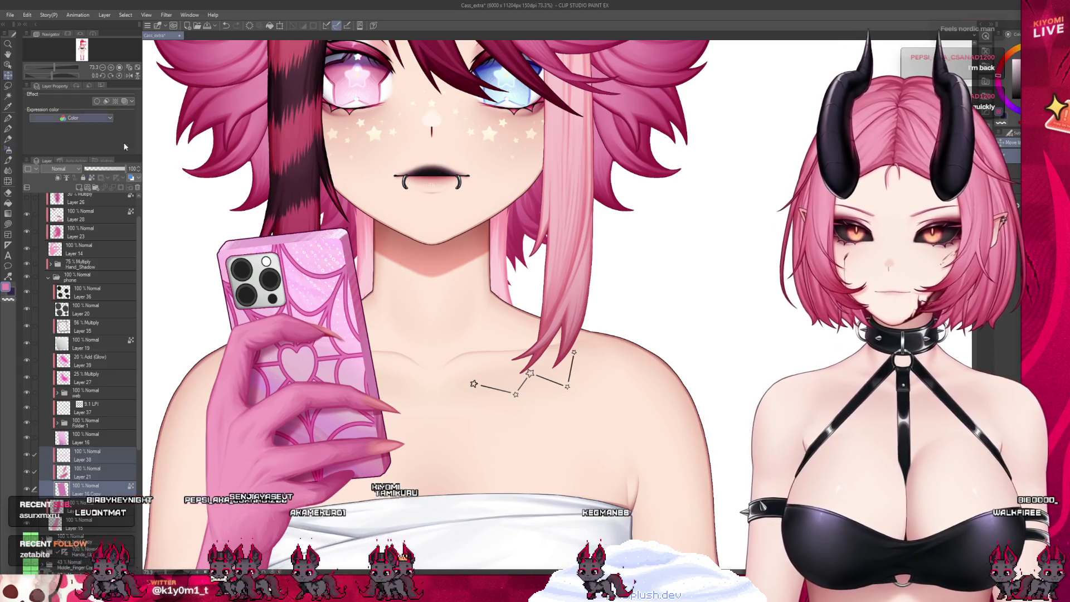
left_click_drag(390, 253, 419, 219)
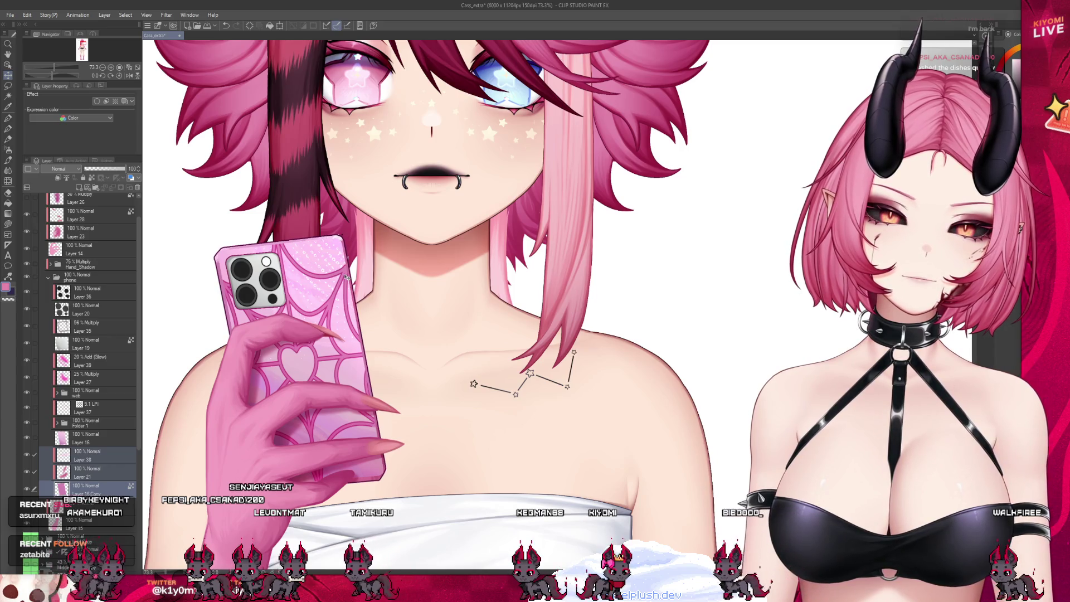
left_click_drag(346, 277, 351, 274)
Tilt the phone body left and reshape the case's left edge and top corner
scroll(220, 220, "up", 3)
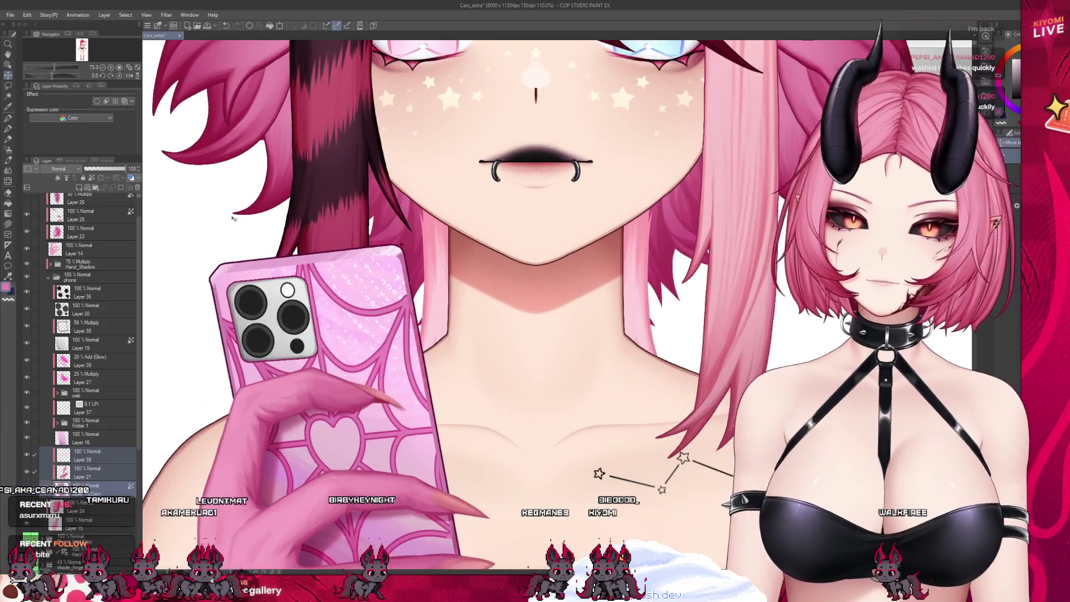
scroll(199, 280, "down", 1)
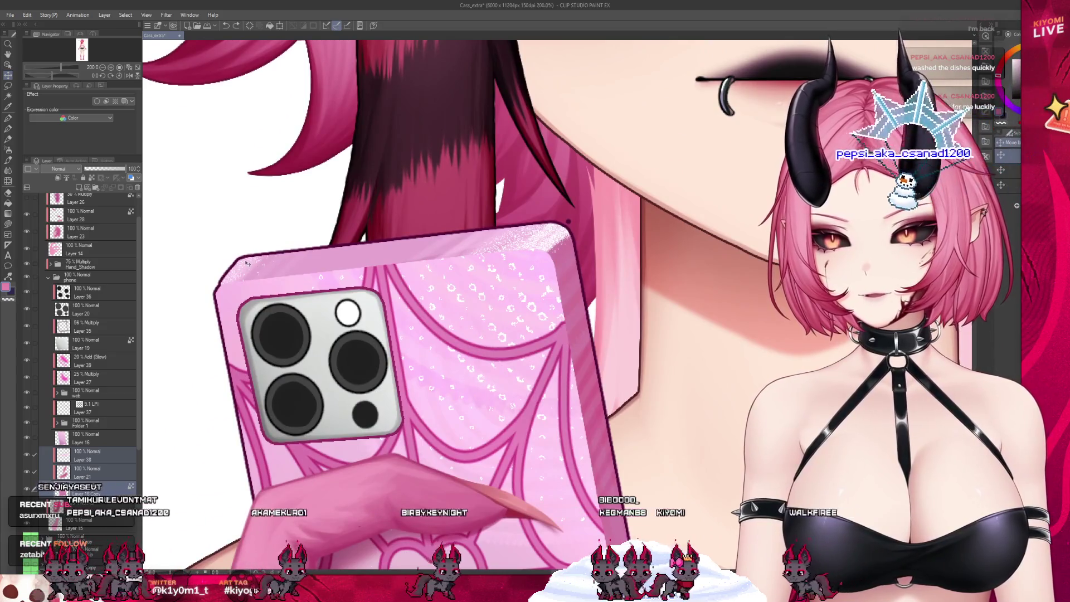
scroll(248, 264, "down", 2)
scroll(247, 264, "down", 2)
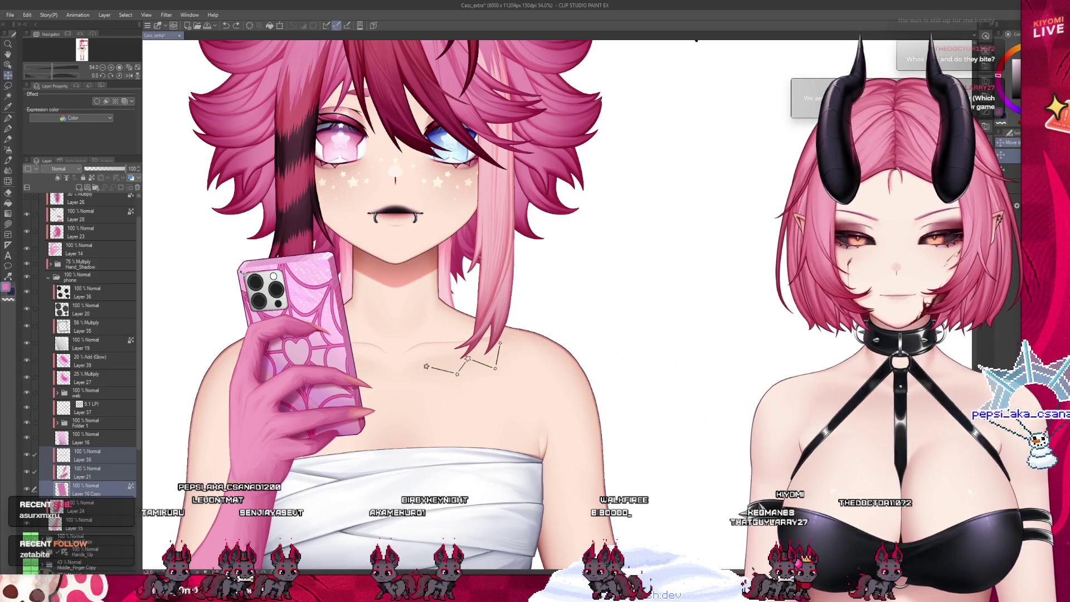
left_click_drag(372, 312, 335, 329)
scroll(240, 262, "up", 5)
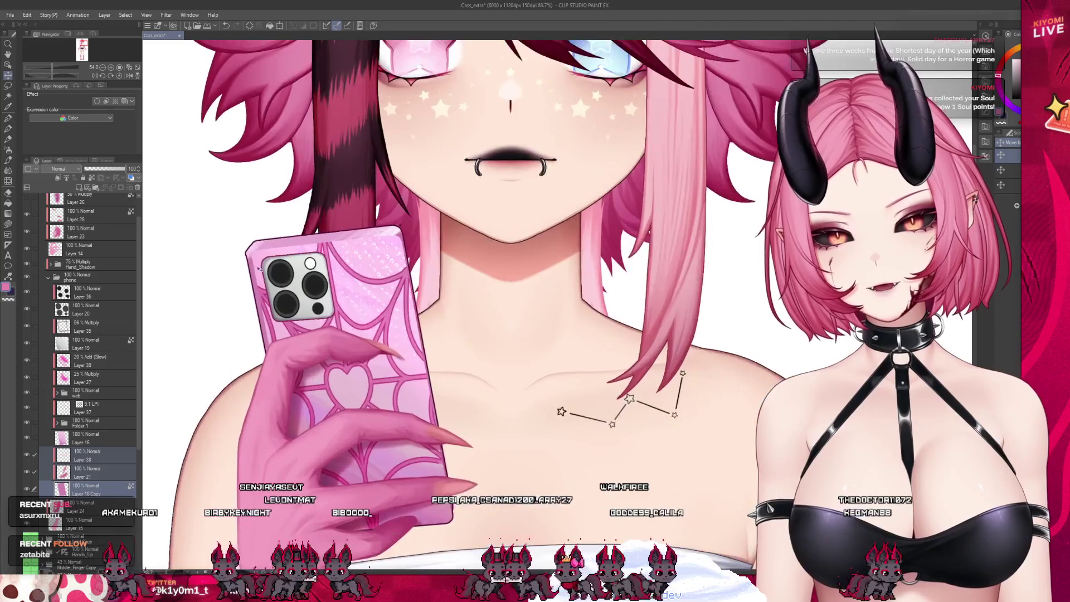
left_click_drag(243, 253, 365, 323)
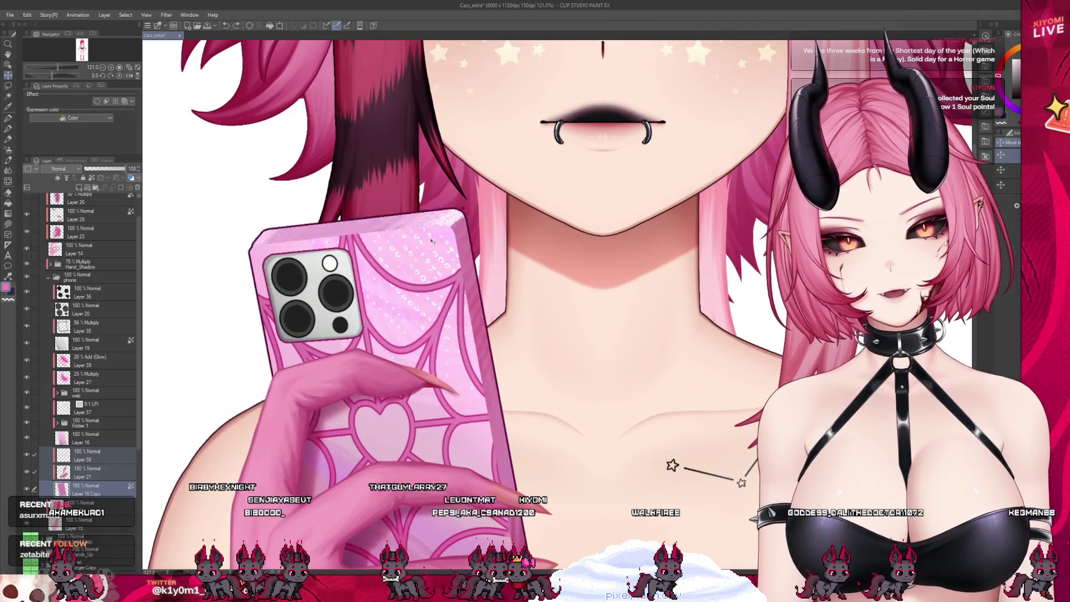
Hide Layers 38 and 21, select Layer 16, and undo to restore the glittery top edge
scroll(463, 226, "up", 2)
scroll(472, 179, "up", 3)
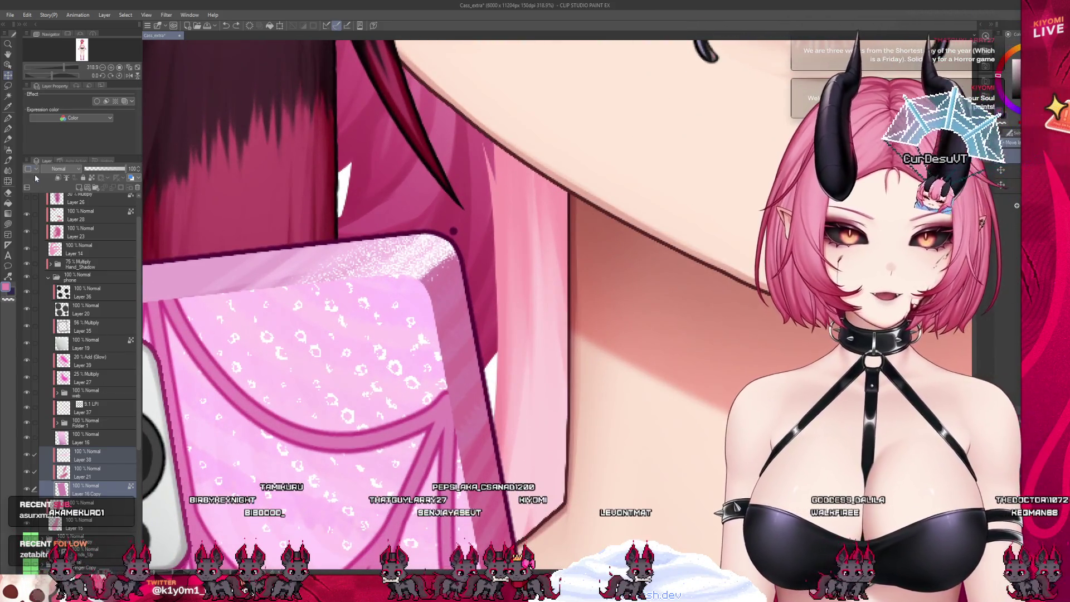
left_click(112, 489)
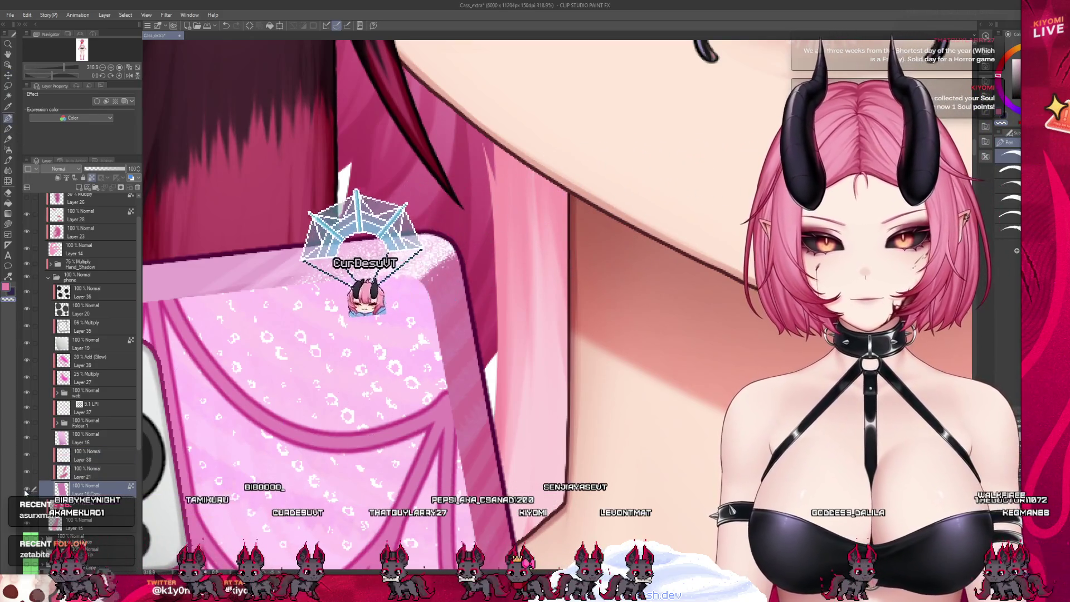
left_click_drag(26, 455, 26, 472)
left_click(94, 438)
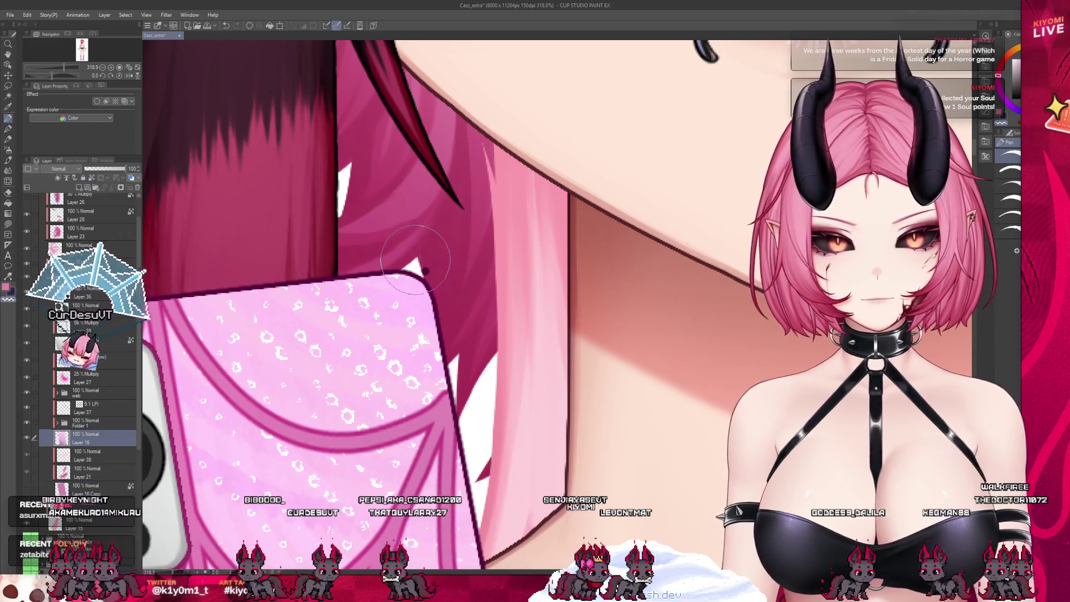
scroll(481, 286, "down", 5)
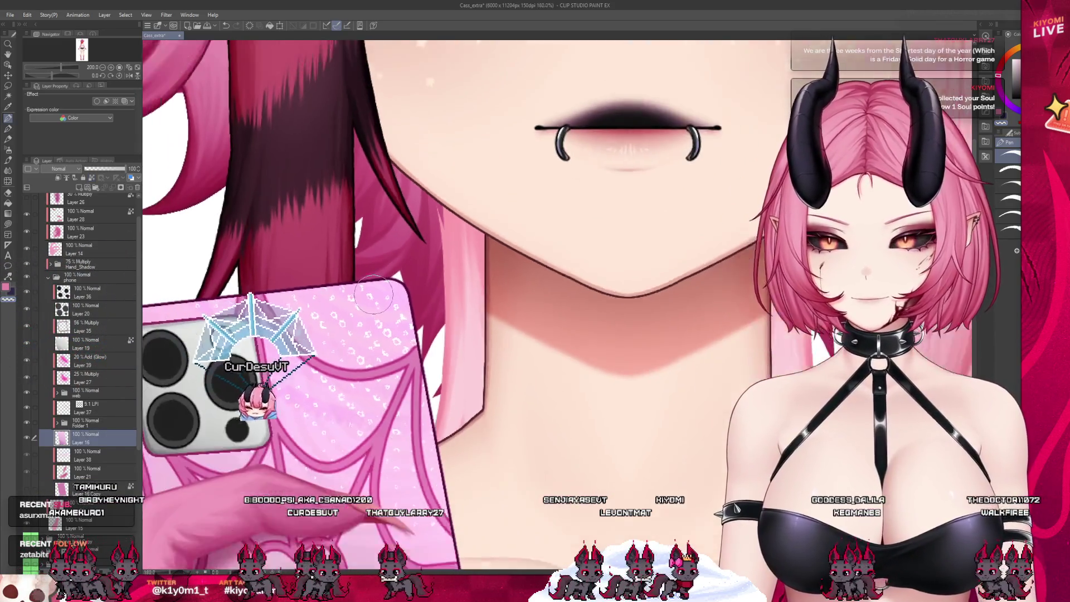
key("ctrl+z")
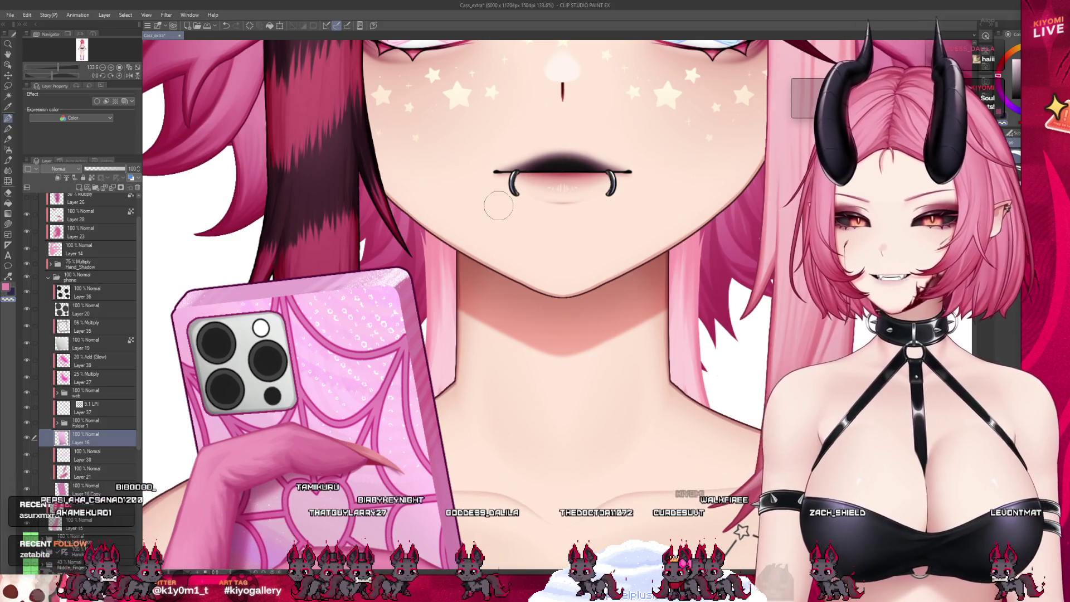
scroll(378, 317, "down", 3)
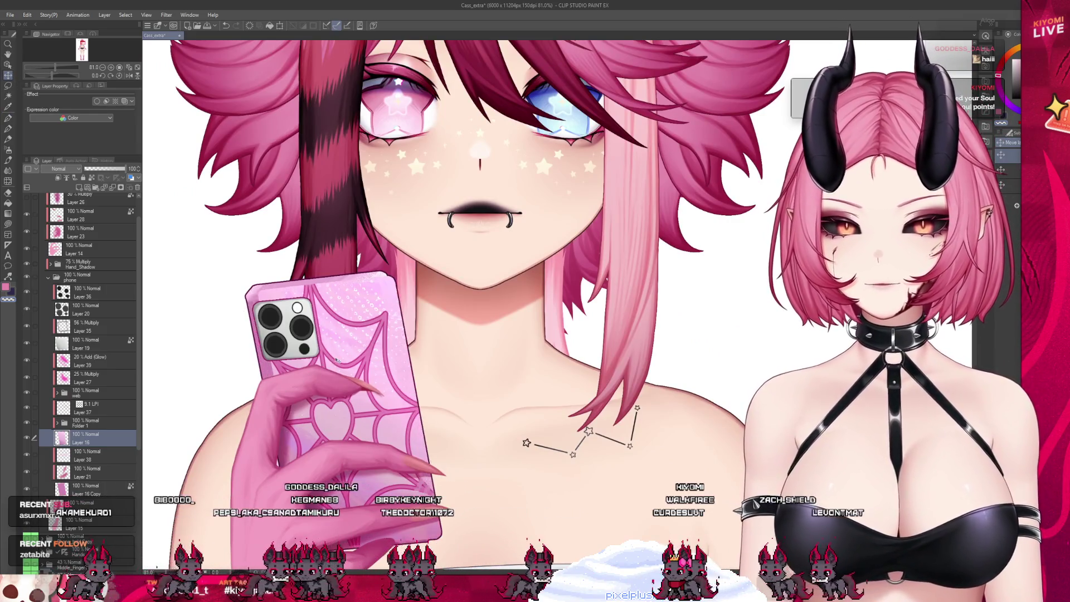
left_click(71, 490)
left_click(84, 472, "ctrl")
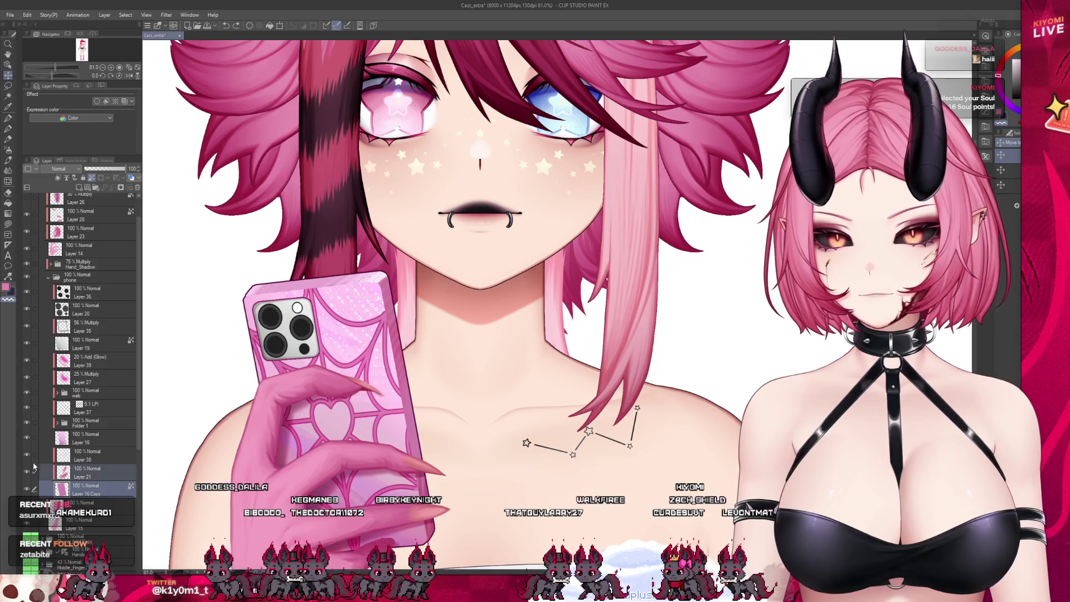
left_click(84, 456, "ctrl")
scroll(390, 435, "down", 3)
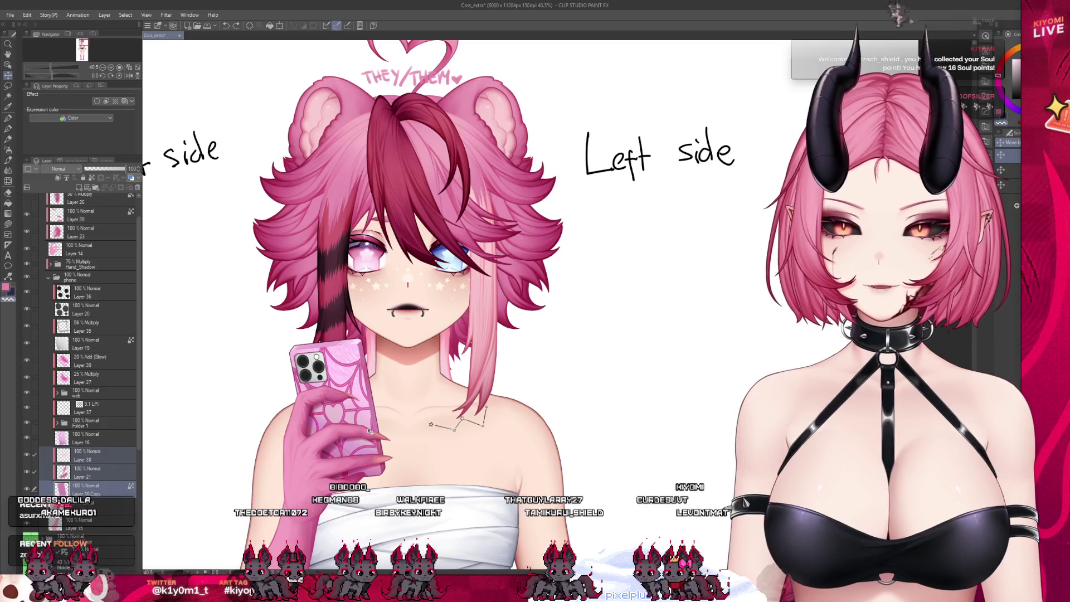
mouse_move(369, 463)
left_mouse_down()
mouse_move(427, 374)
mouse_move(369, 463)
left_mouse_up()
scroll(431, 511, "down", 2)
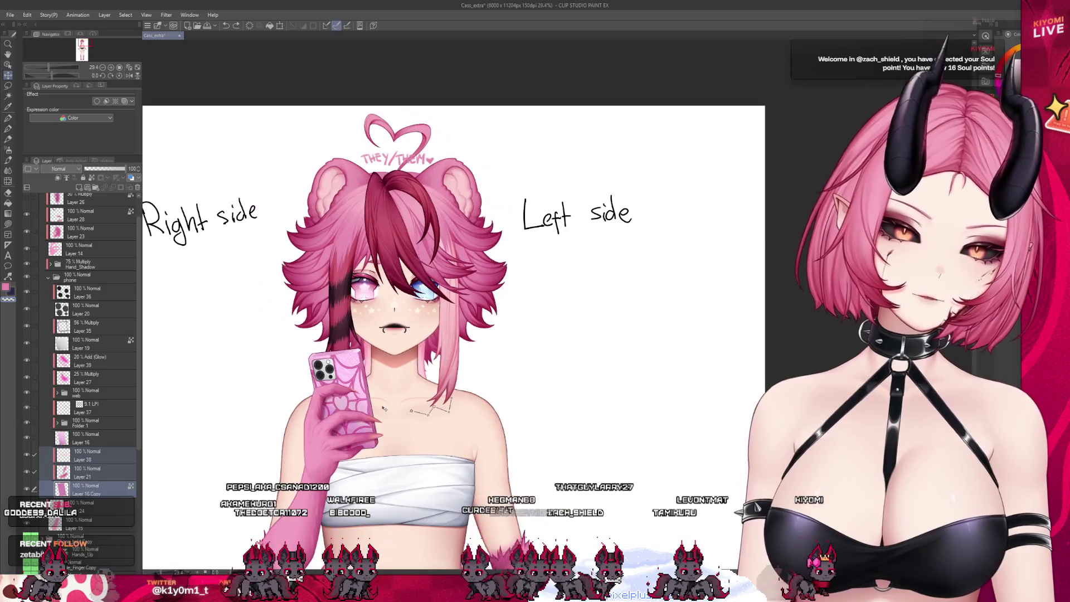
scroll(431, 511, "up", 3)
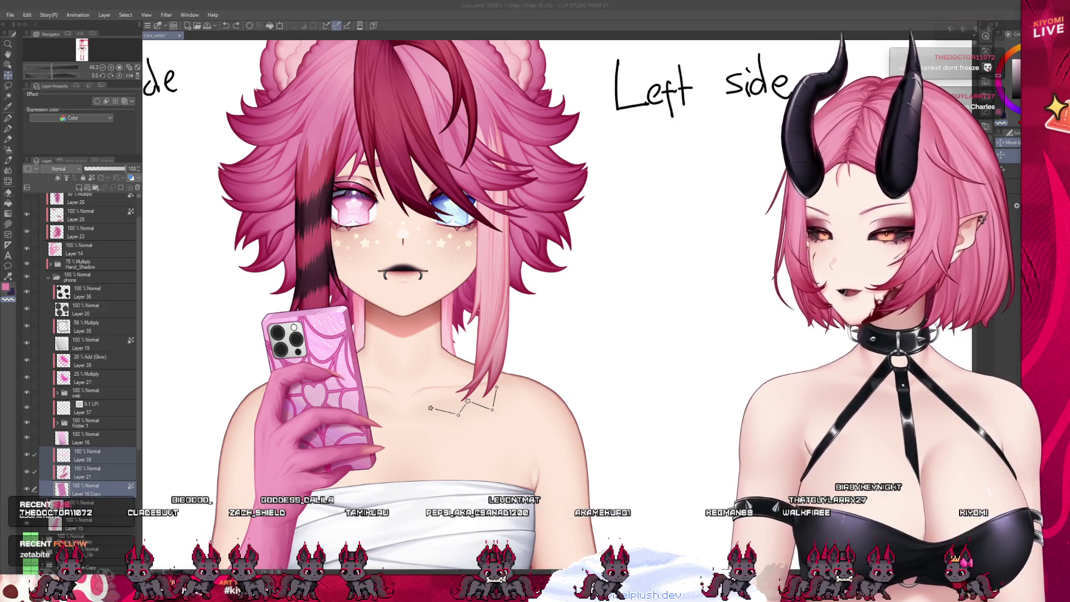
scroll(328, 399, "up", 5)
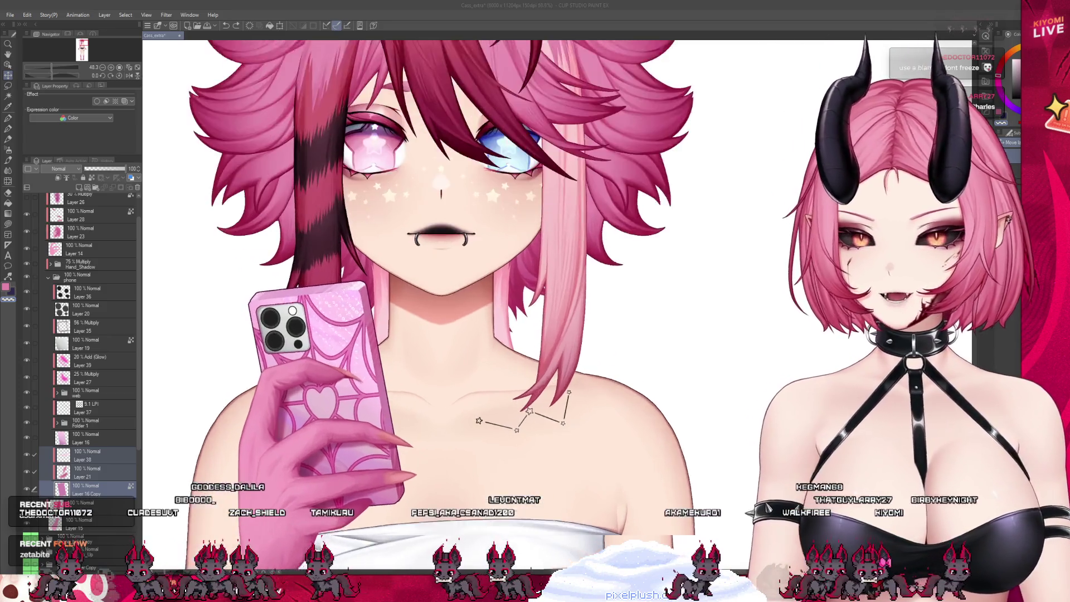
scroll(470, 329, "up", 6)
key("p")
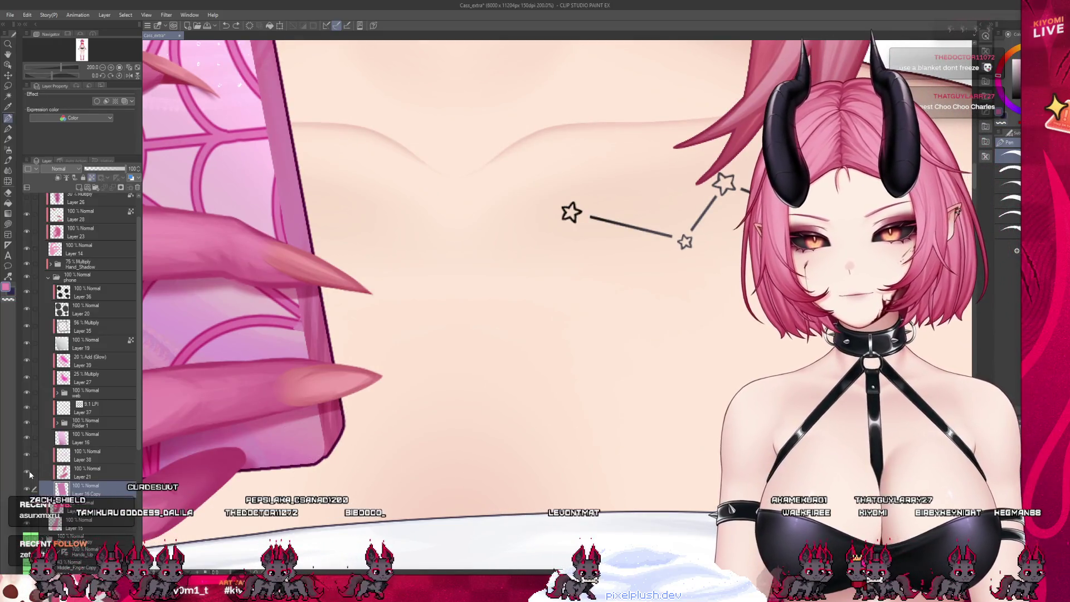
scroll(519, 456, "down", 7)
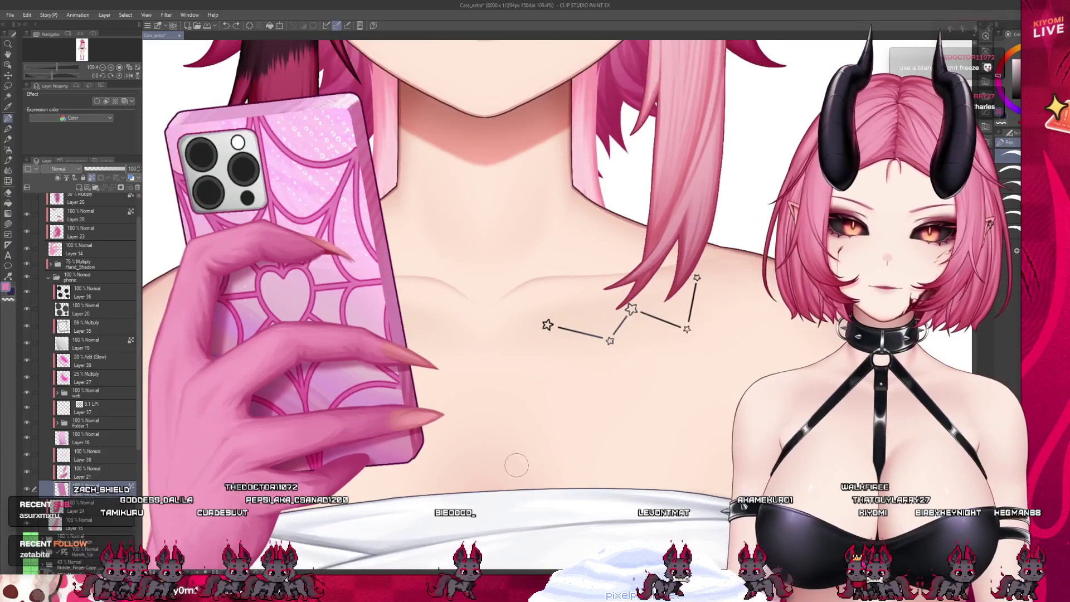
scroll(610, 381, "up", 1)
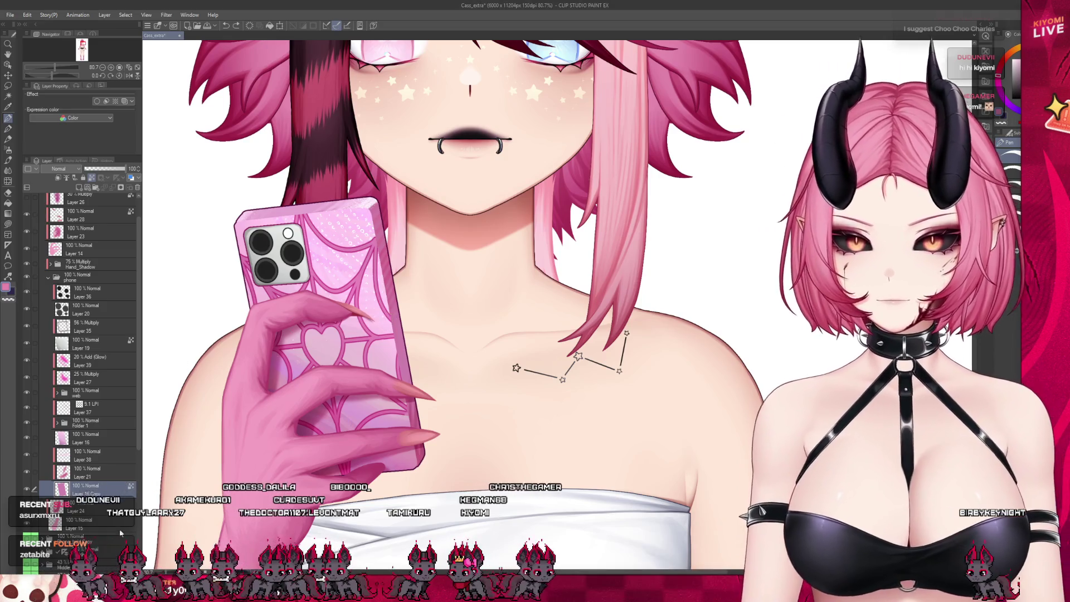
left_click(35, 473)
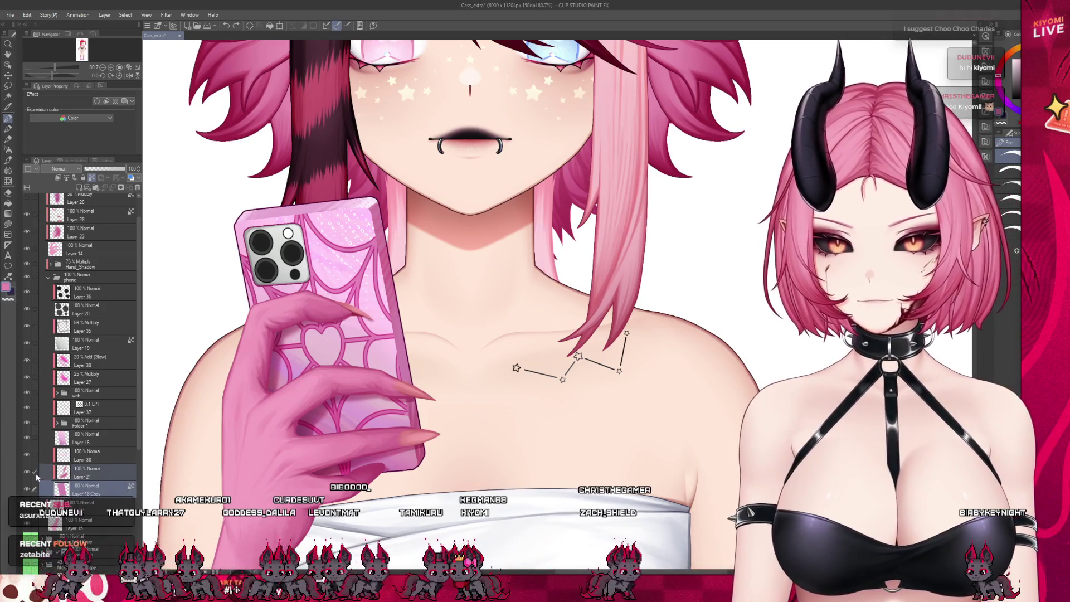
left_click(36, 459)
key("k")
mouse_move(452, 239)
left_mouse_down()
mouse_move(572, 210)
mouse_move(537, 225)
left_mouse_up()
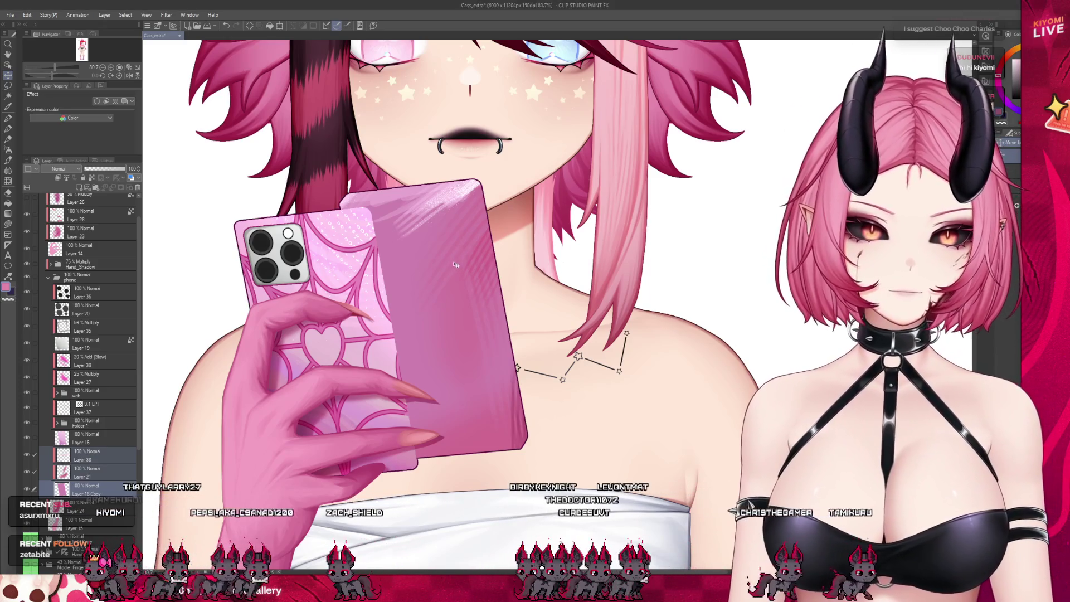
key("ctrl+z")
key("ctrl+y")
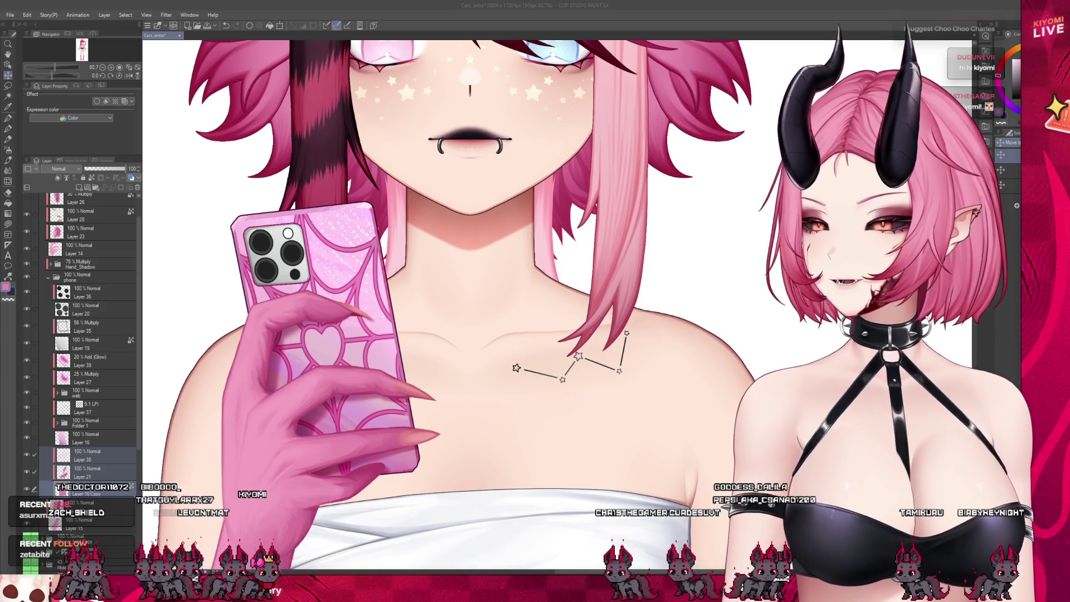
scroll(442, 394, "down", 2)
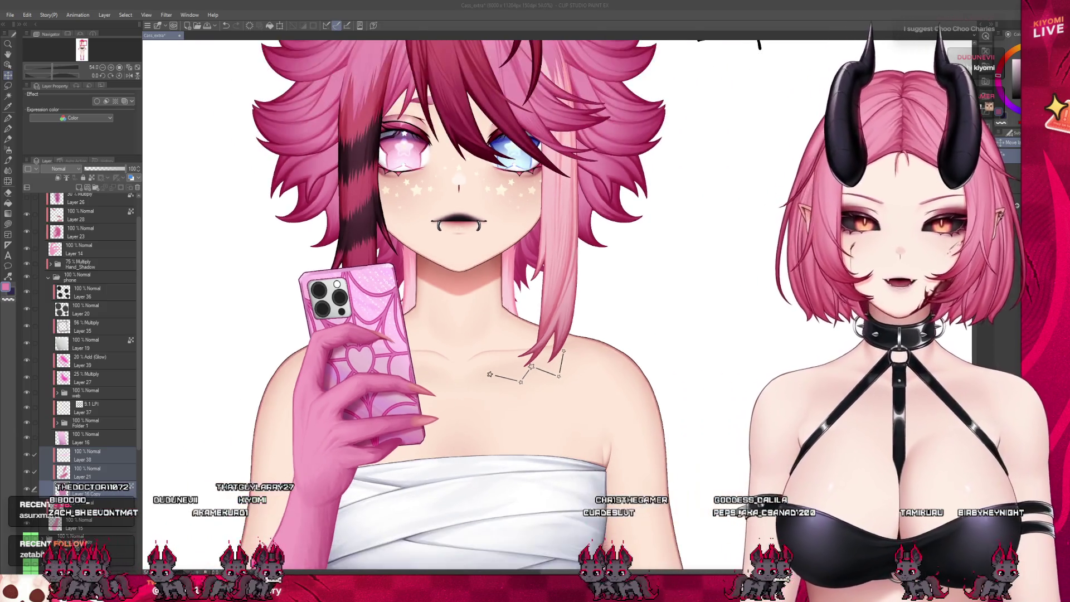
left_click(89, 461)
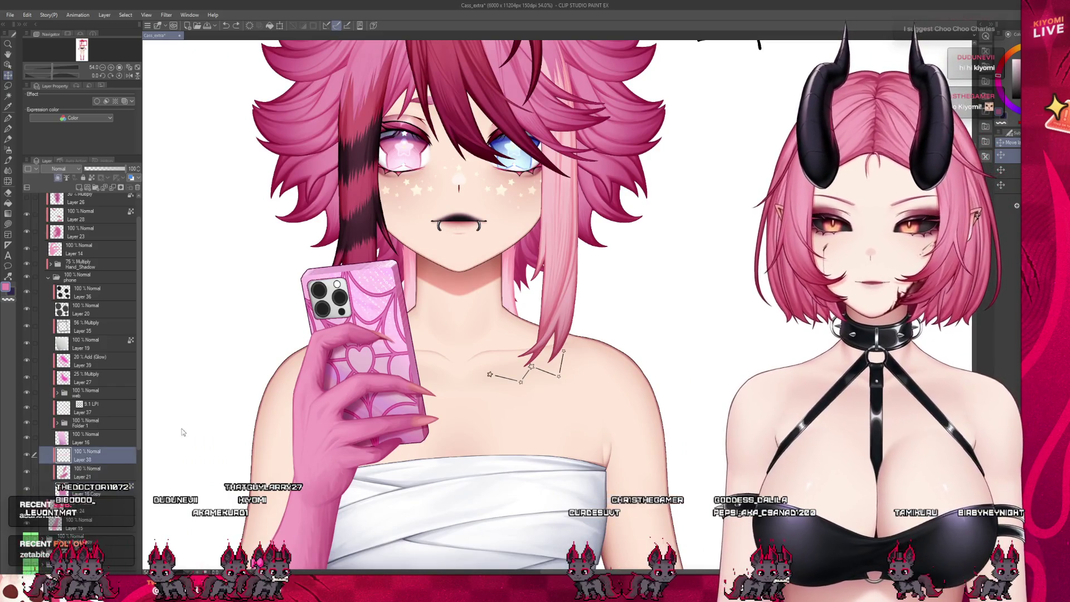
scroll(410, 373, "down", 1)
scroll(428, 312, "up", 2)
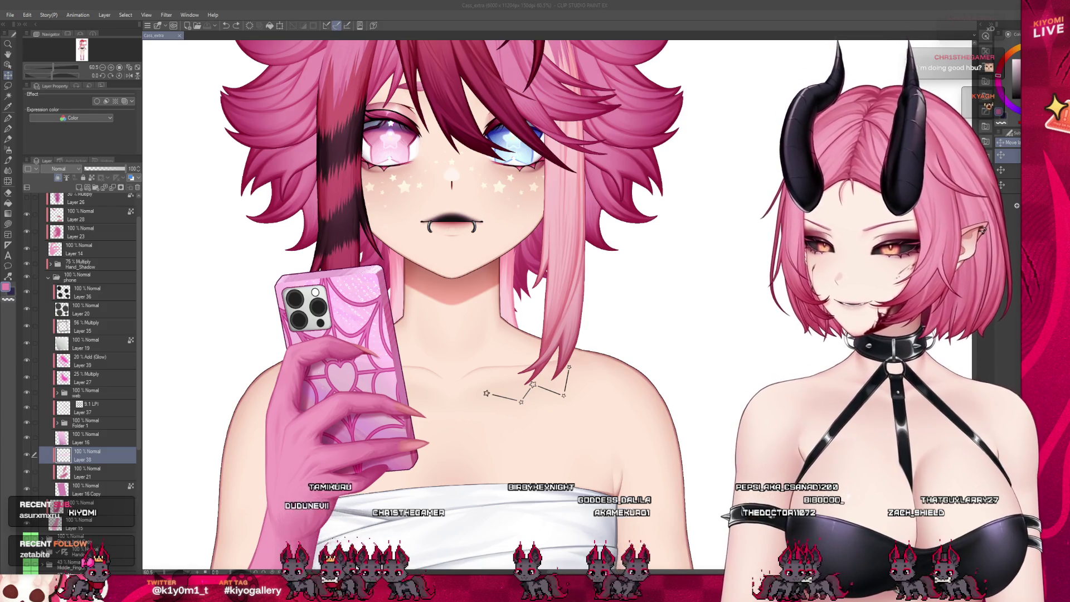
scroll(390, 287, "down", 5)
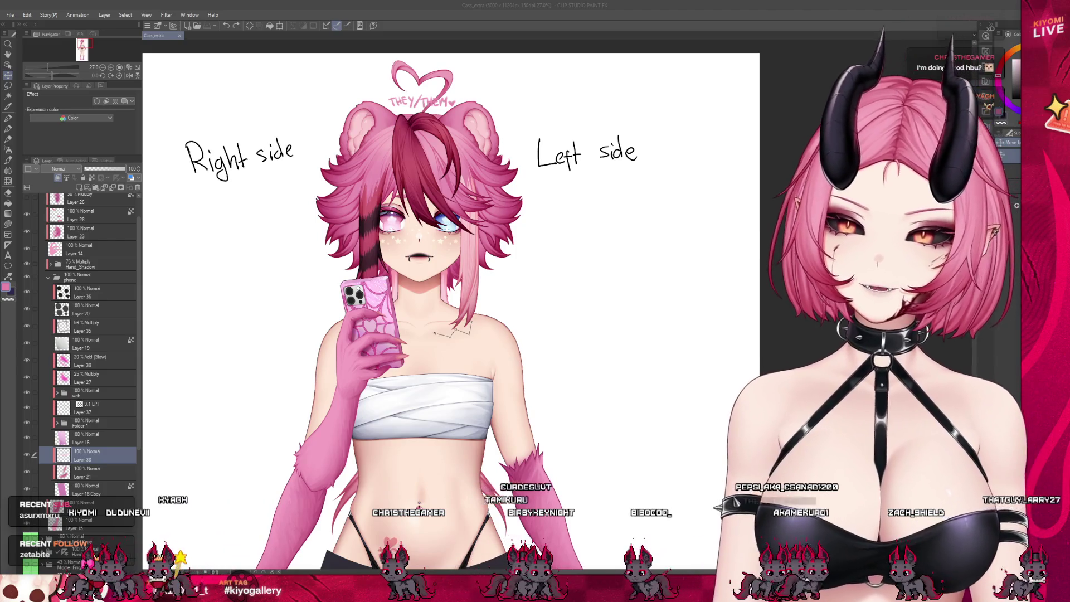
scroll(383, 260, "up", 1)
scroll(379, 334, "up", 2)
left_click(43, 442)
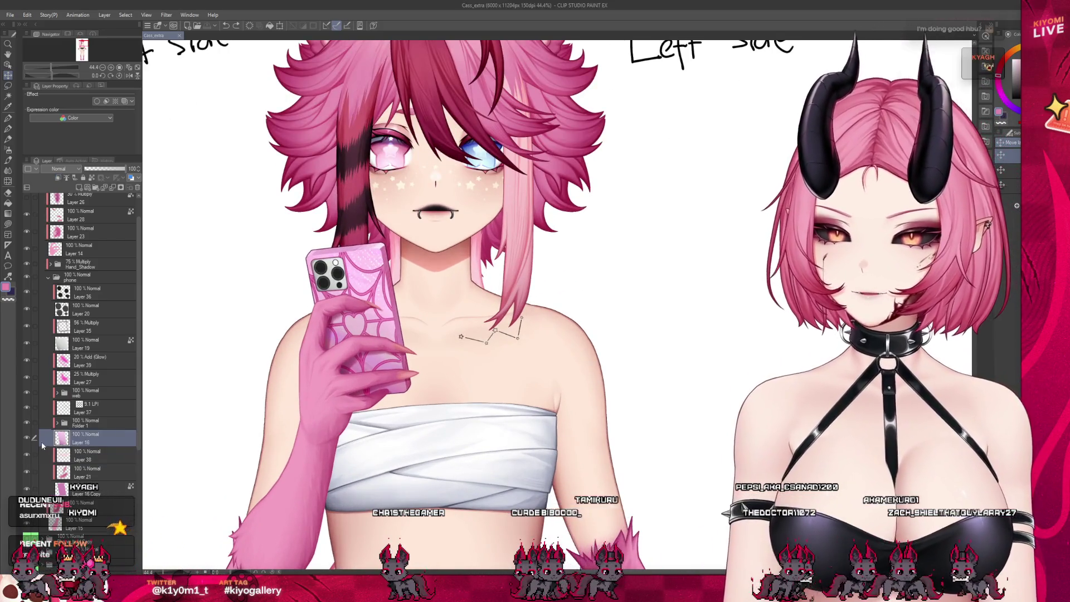
scroll(354, 278, "up", 5)
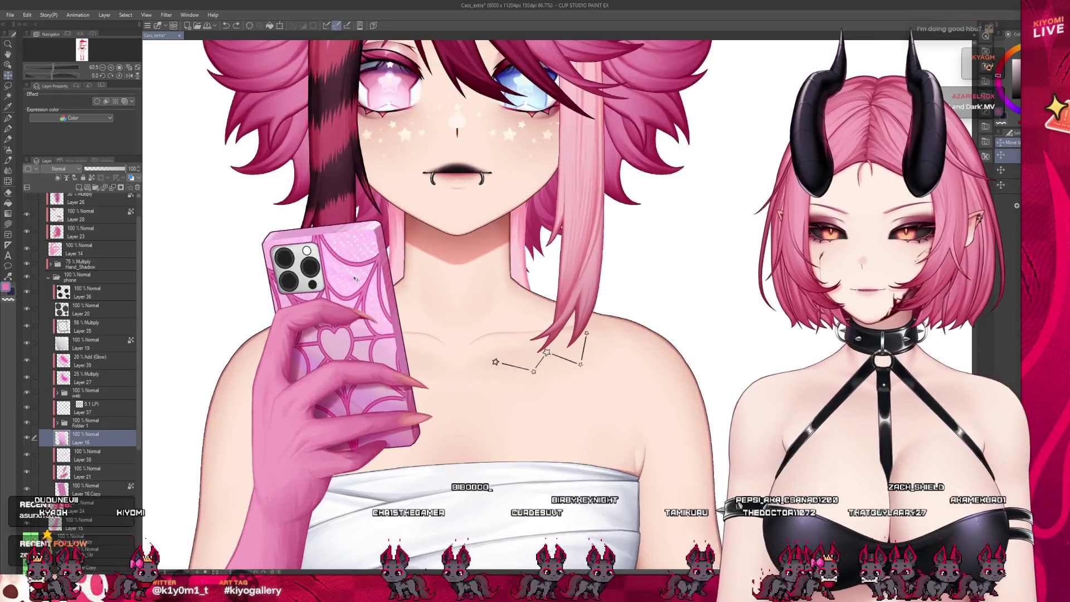
scroll(354, 278, "up", 1)
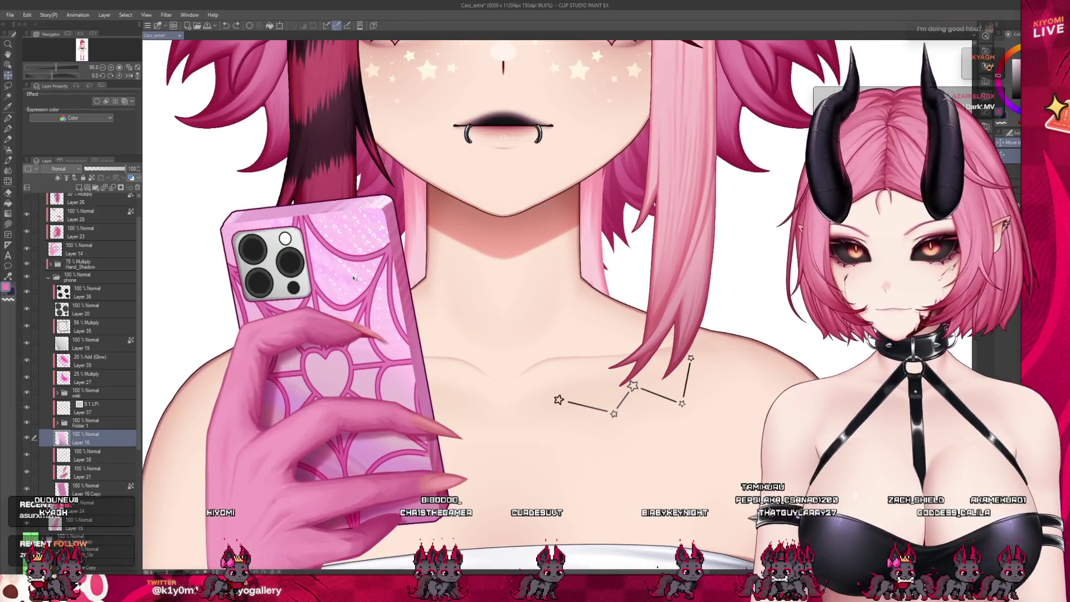
left_click(68, 475)
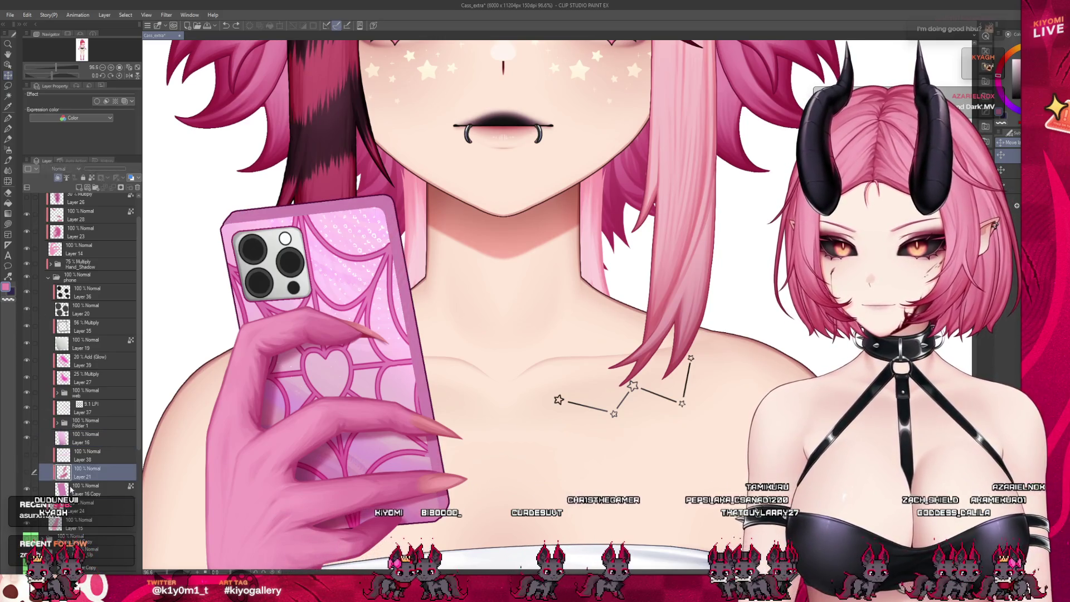
left_click(84, 489)
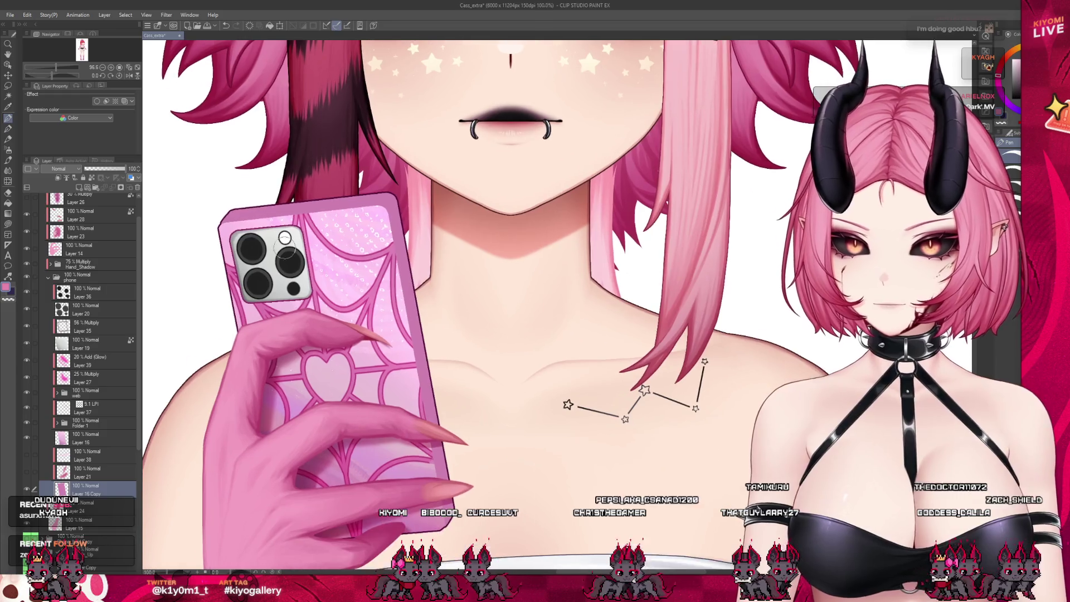
scroll(432, 436, "up", 1)
scroll(432, 435, "up", 4)
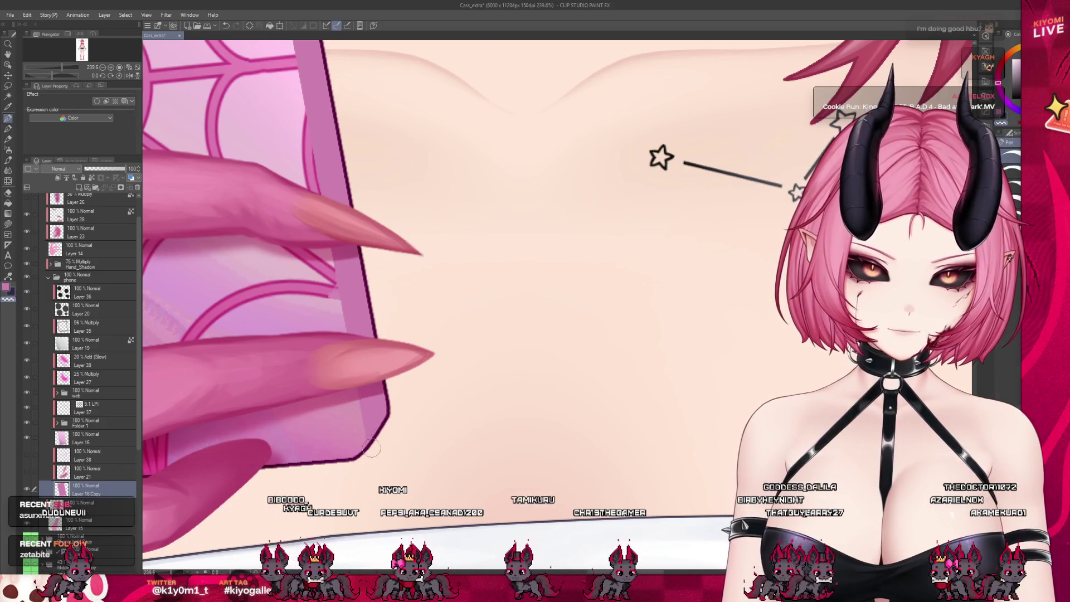
scroll(461, 410, "down", 6)
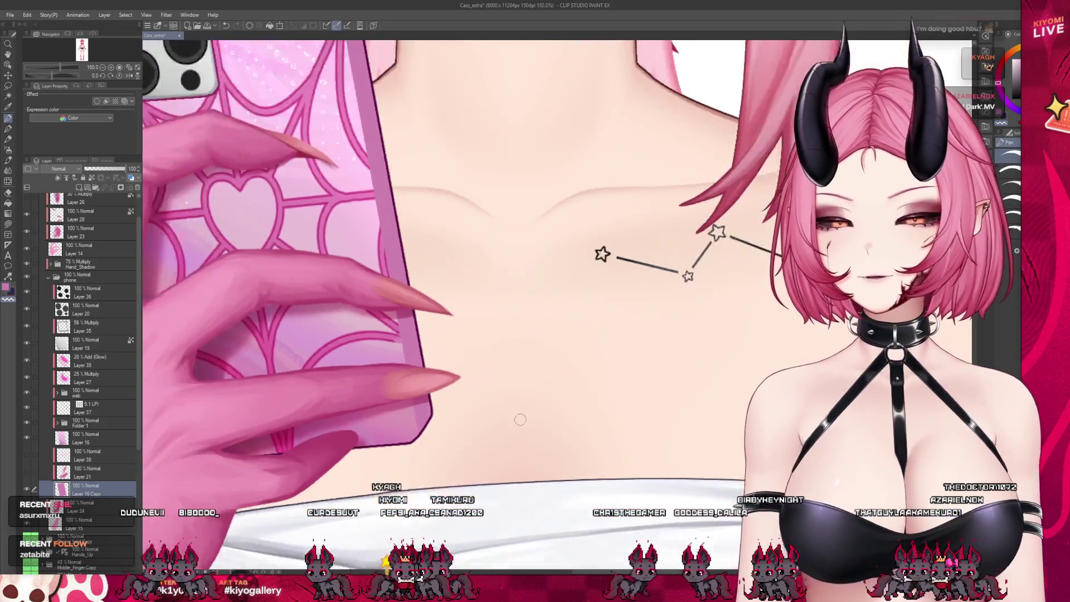
scroll(503, 356, "up", 5)
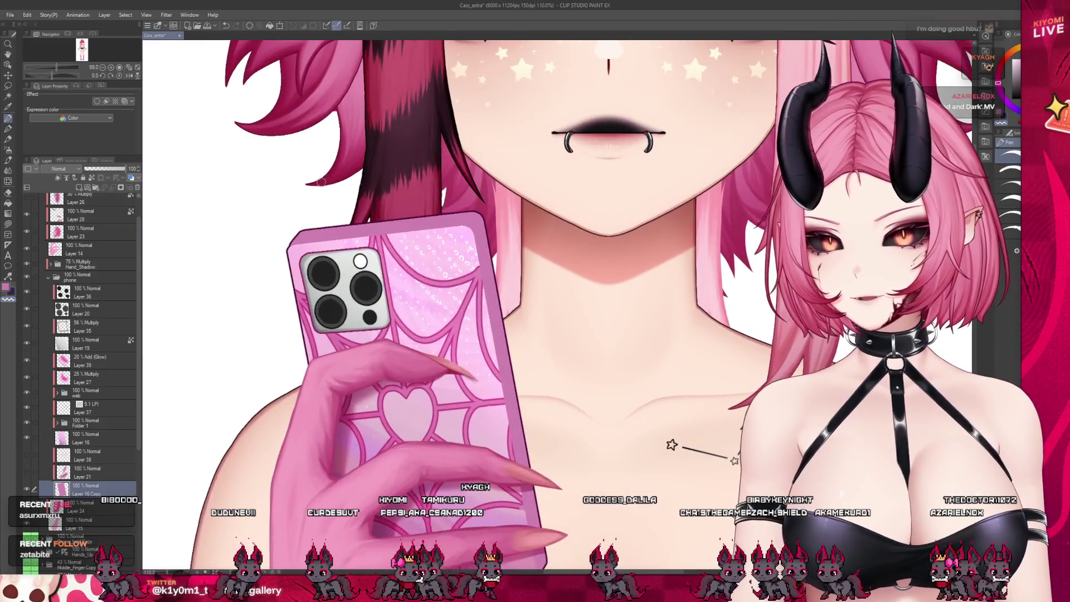
scroll(300, 209, "up", 2)
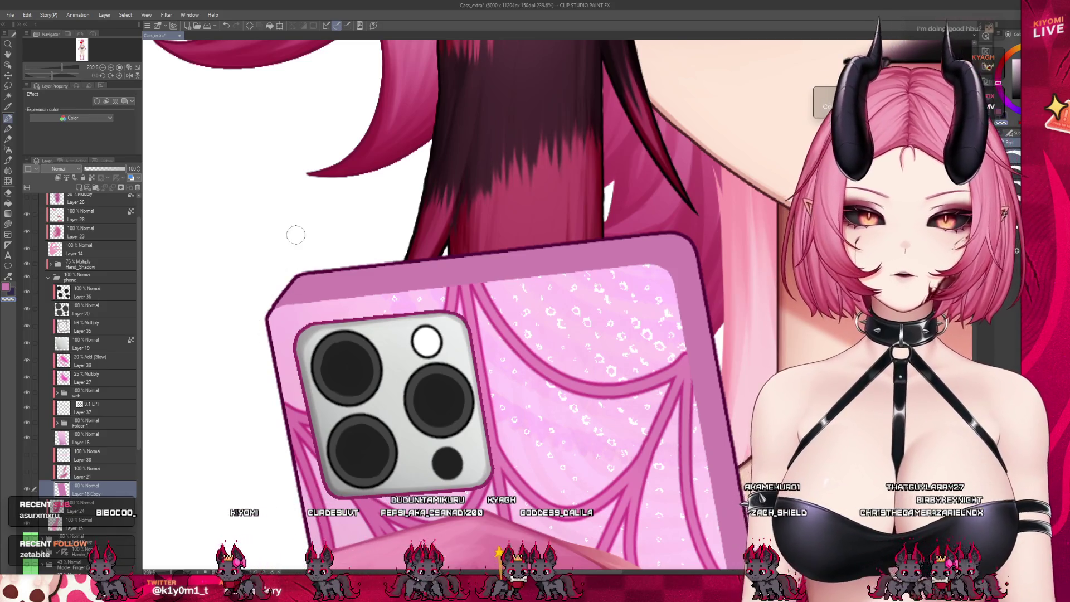
scroll(294, 235, "down", 5)
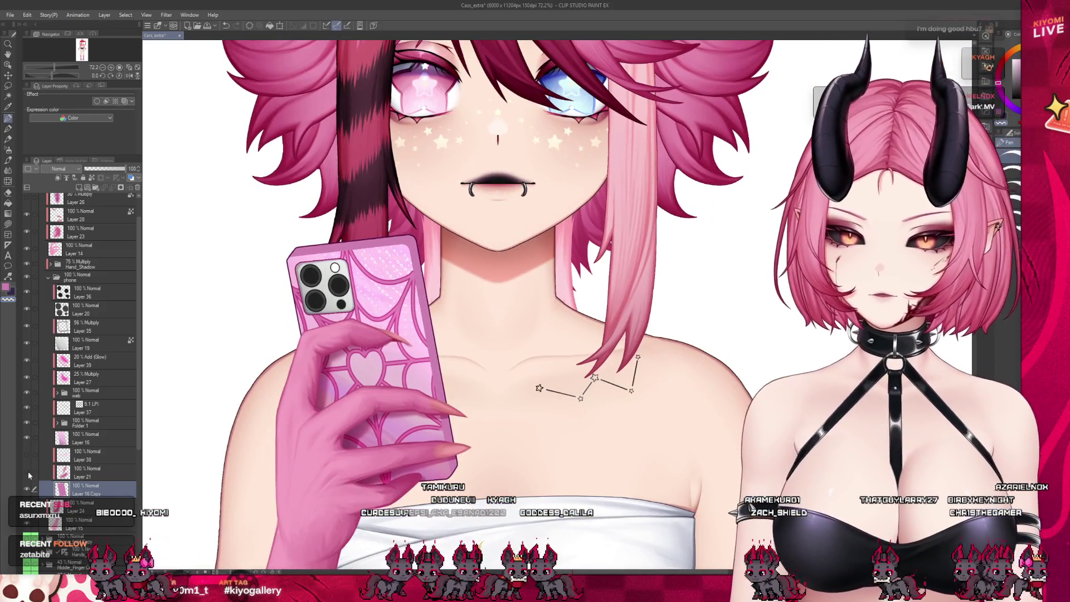
scroll(290, 336, "up", 1)
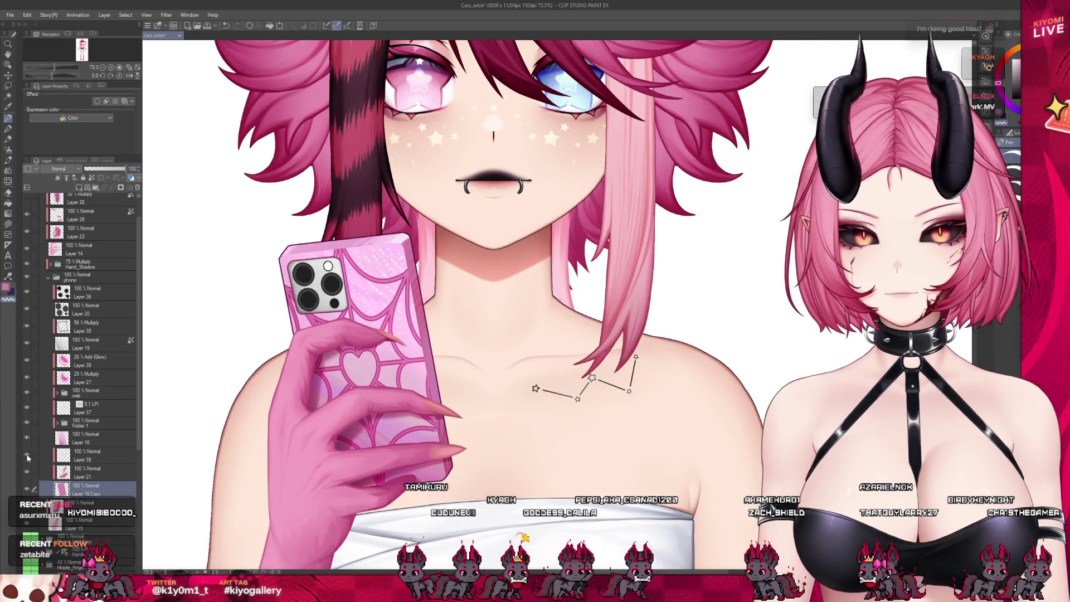
left_click(84, 461)
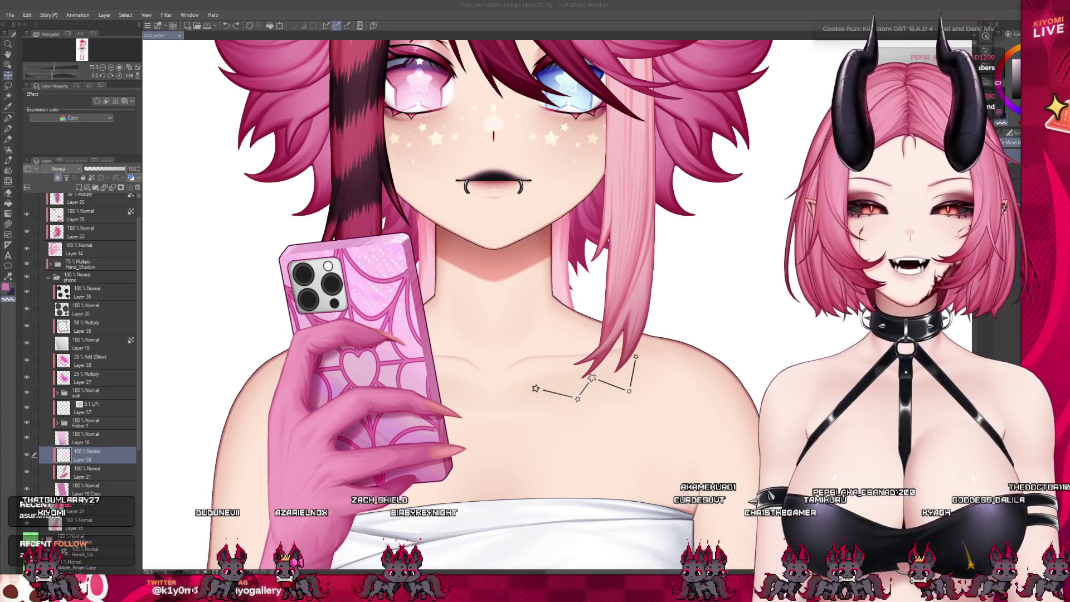
scroll(414, 367, "up", 1)
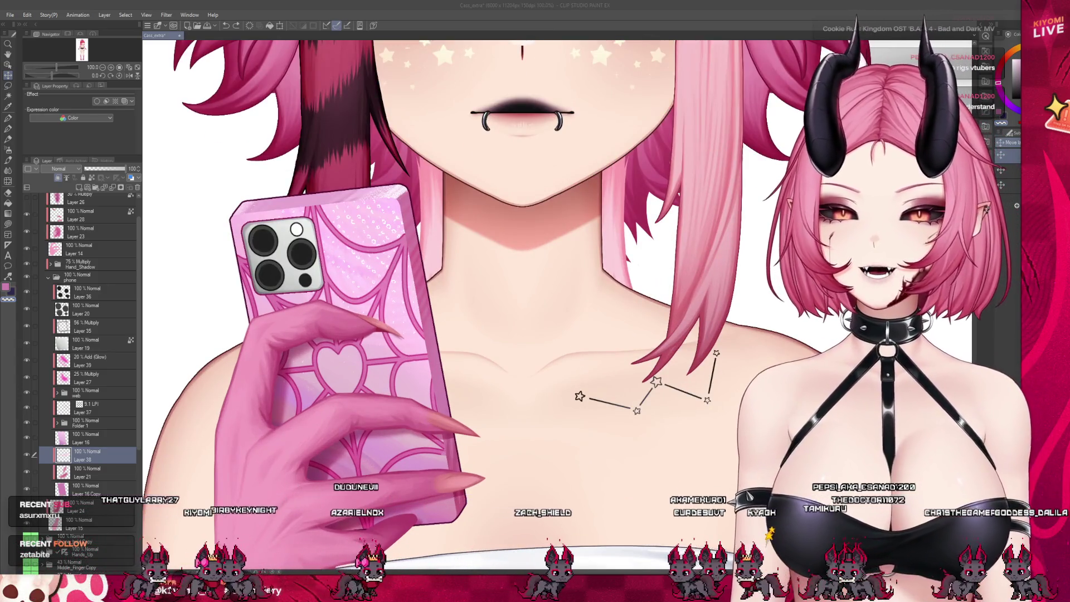
key("ctrl+z")
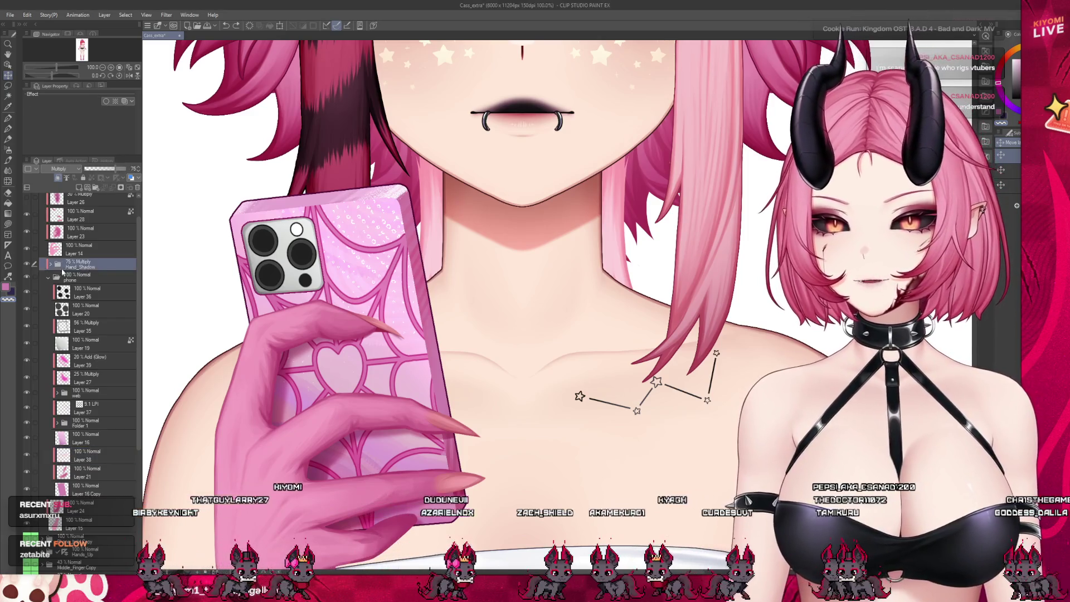
Switch to the Blend tool (J) and scroll the layer stack around the hand shadow layers
key("j")
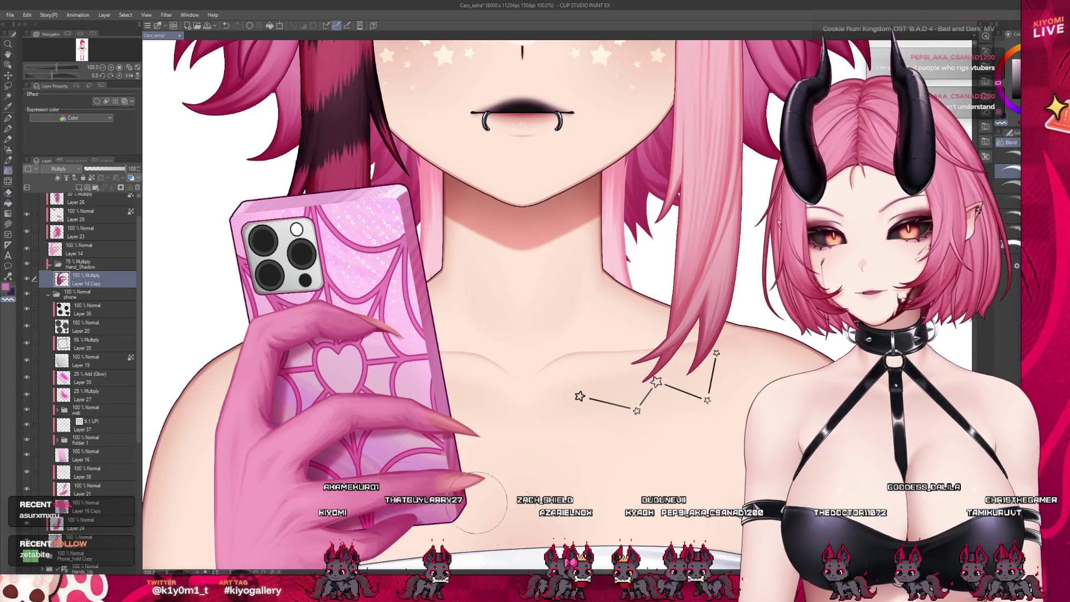
scroll(496, 510, "down", 5)
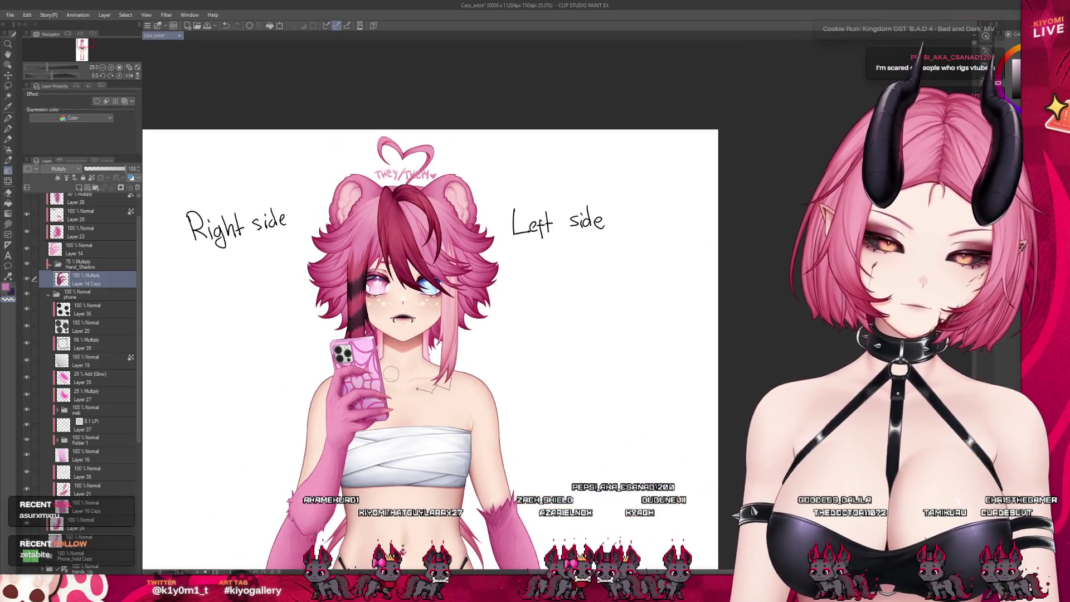
scroll(391, 374, "up", 3)
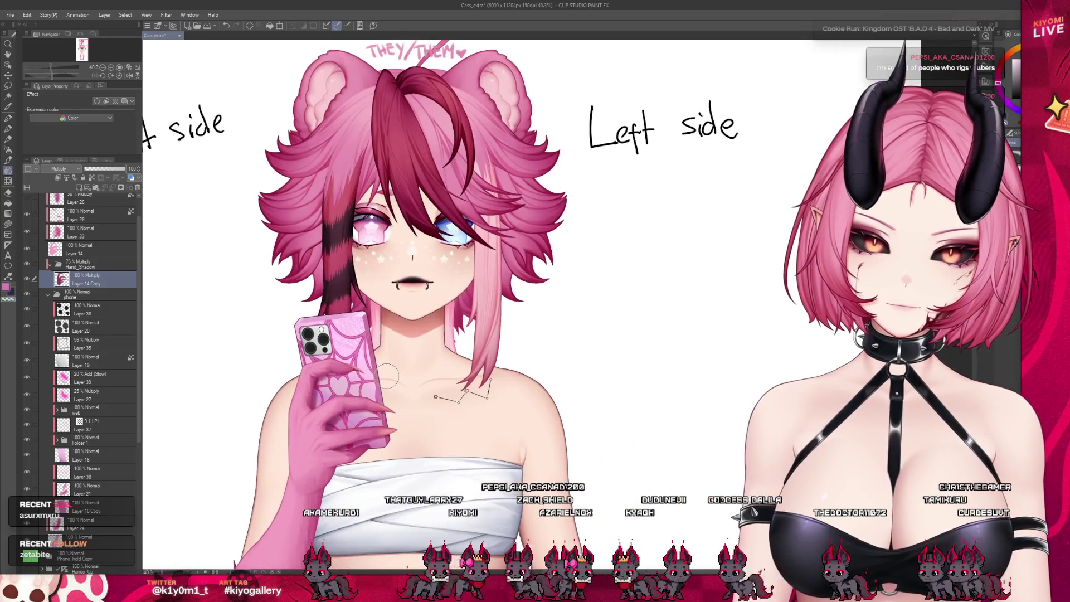
scroll(388, 376, "up", 1)
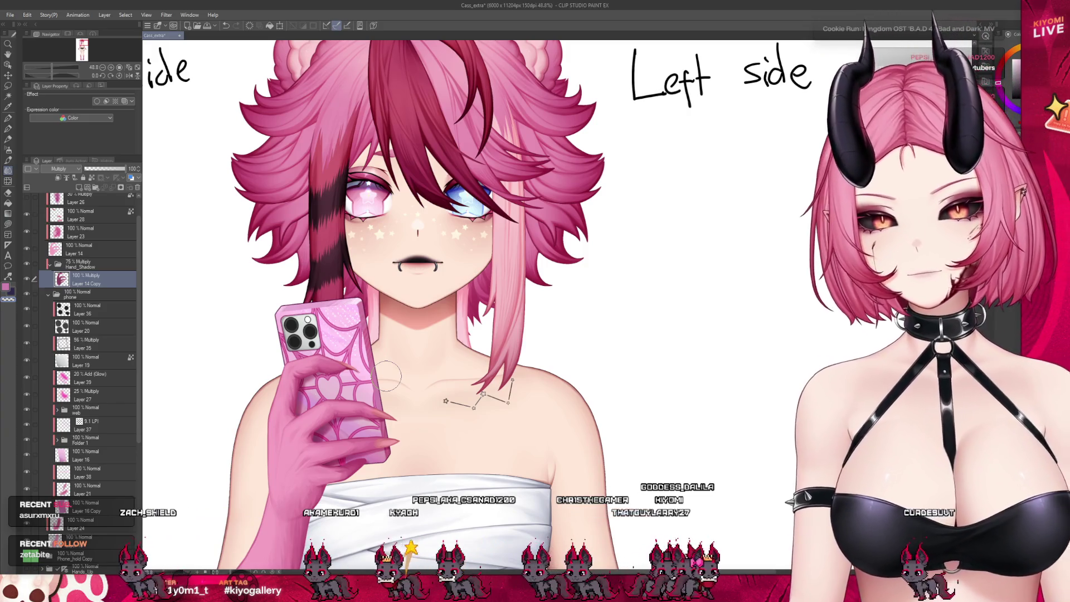
scroll(431, 341, "down", 2)
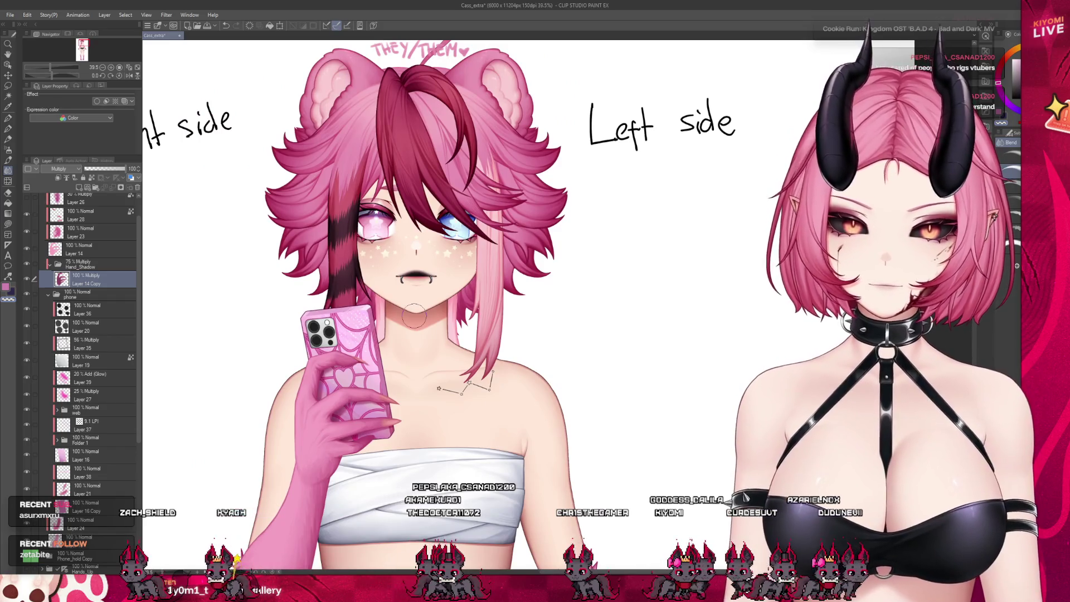
Blend the dark lens shading on Layer 36, undoing the stroke on the small bottom lens
scroll(414, 316, "up", 3)
scroll(316, 341, "up", 4)
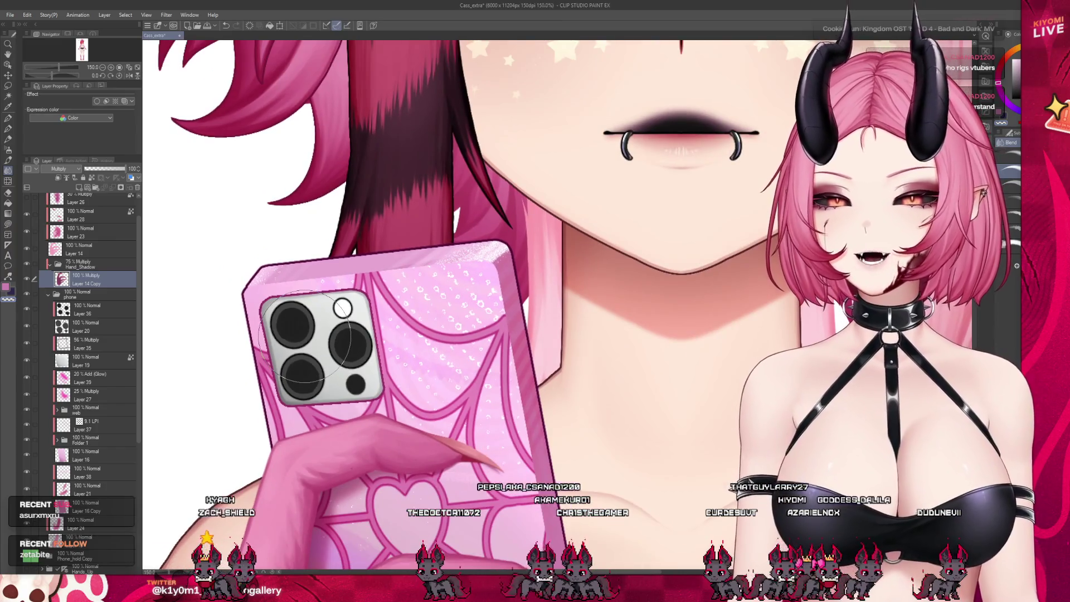
left_click(92, 308)
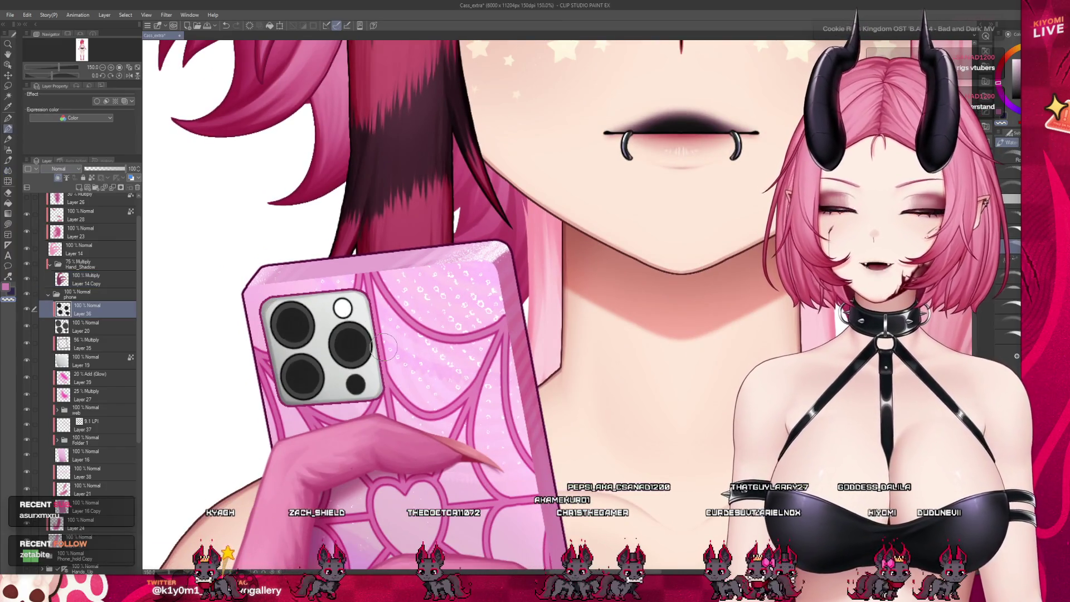
scroll(385, 348, "up", 3)
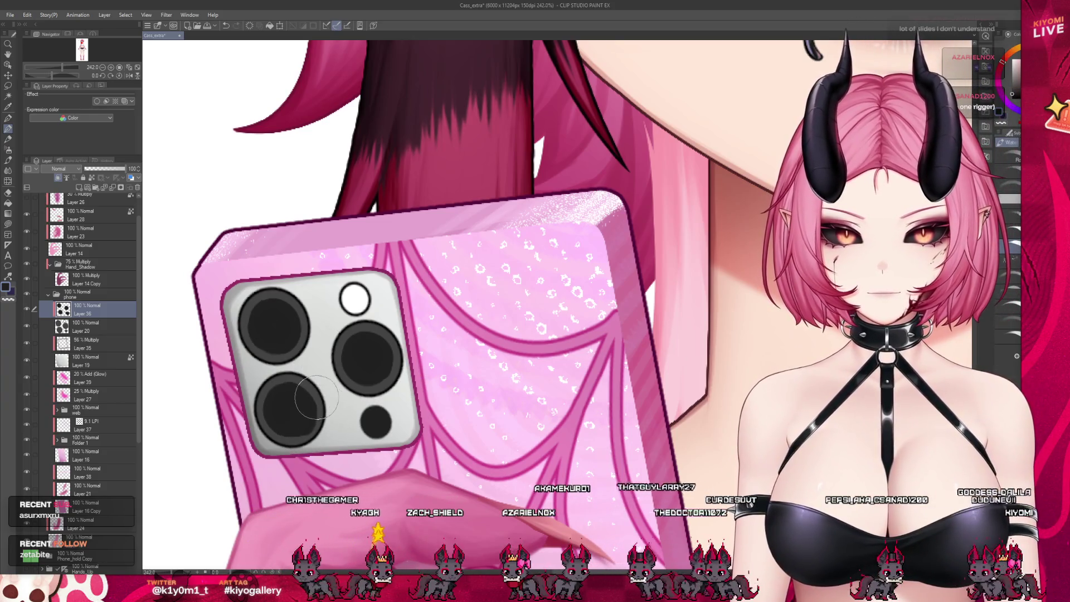
key("ctrl+z")
left_click_drag(314, 392, 305, 408)
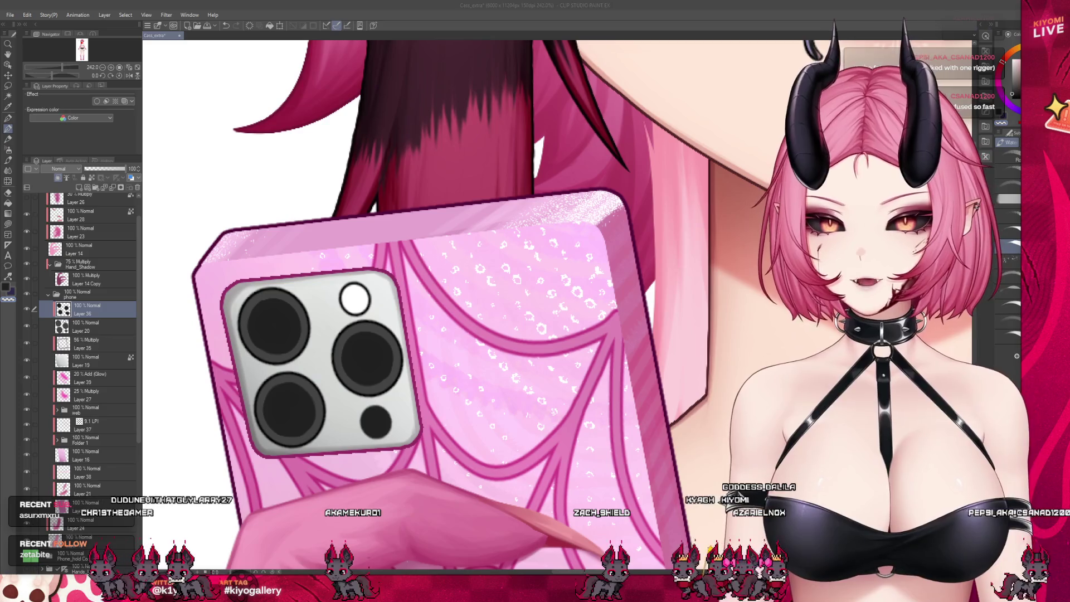
scroll(334, 408, "up", 3)
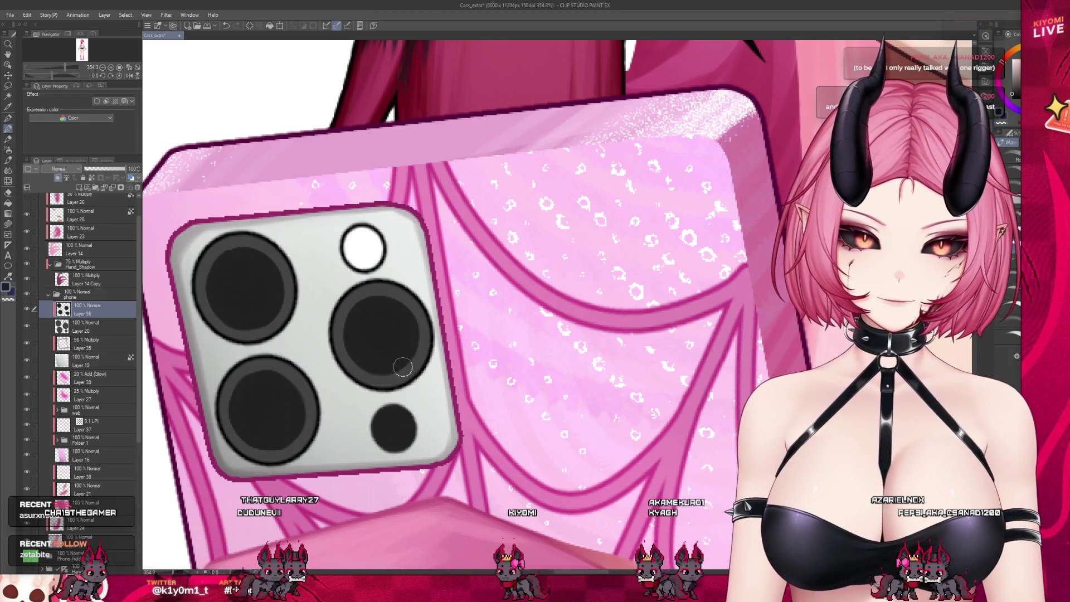
left_click_drag(390, 430, 399, 416)
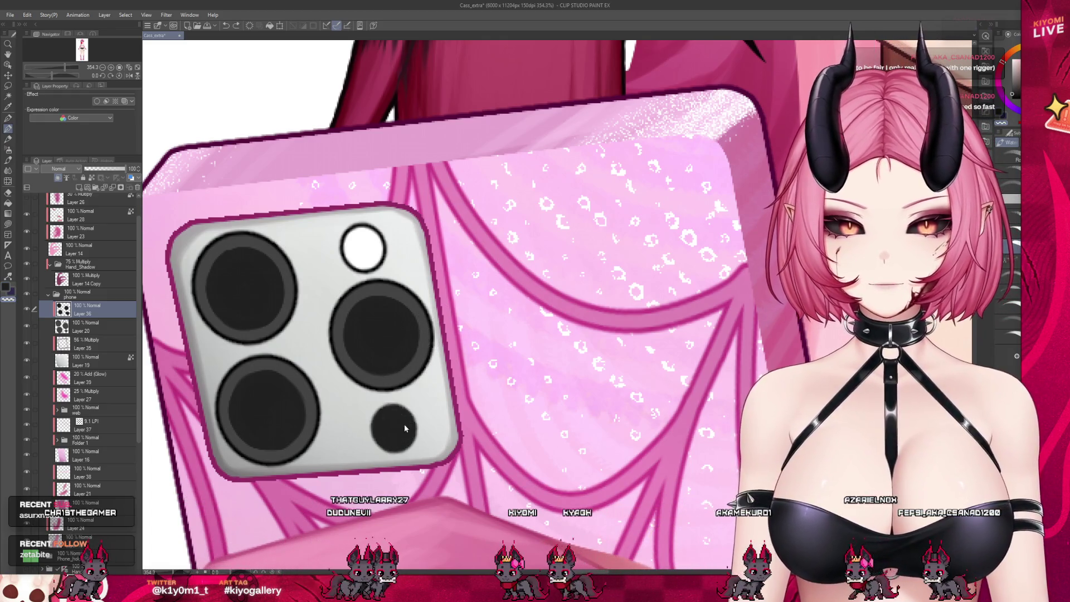
key("ctrl+z")
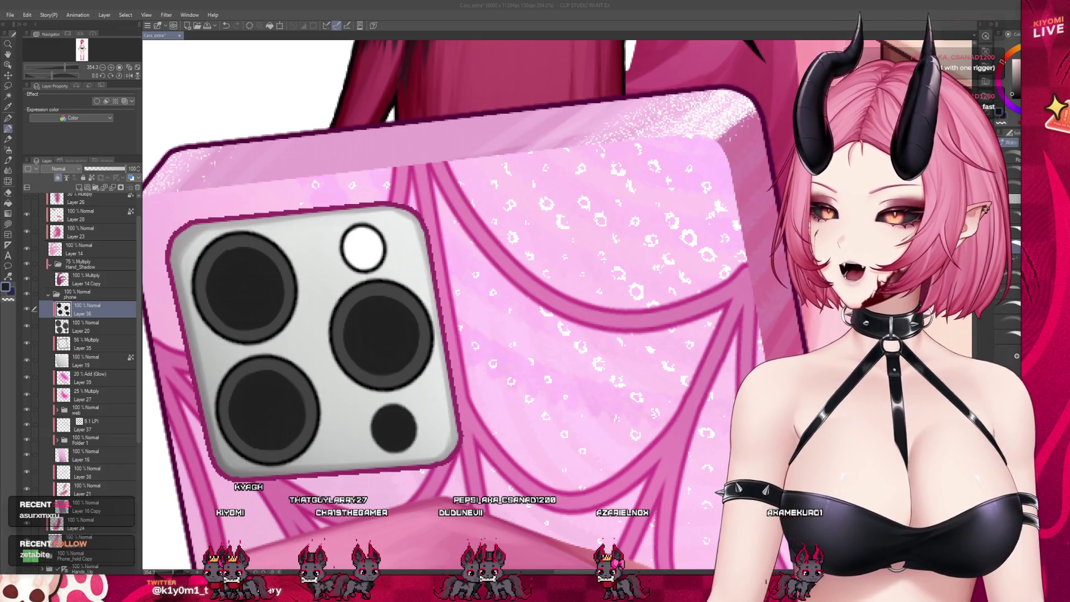
left_click(63, 26)
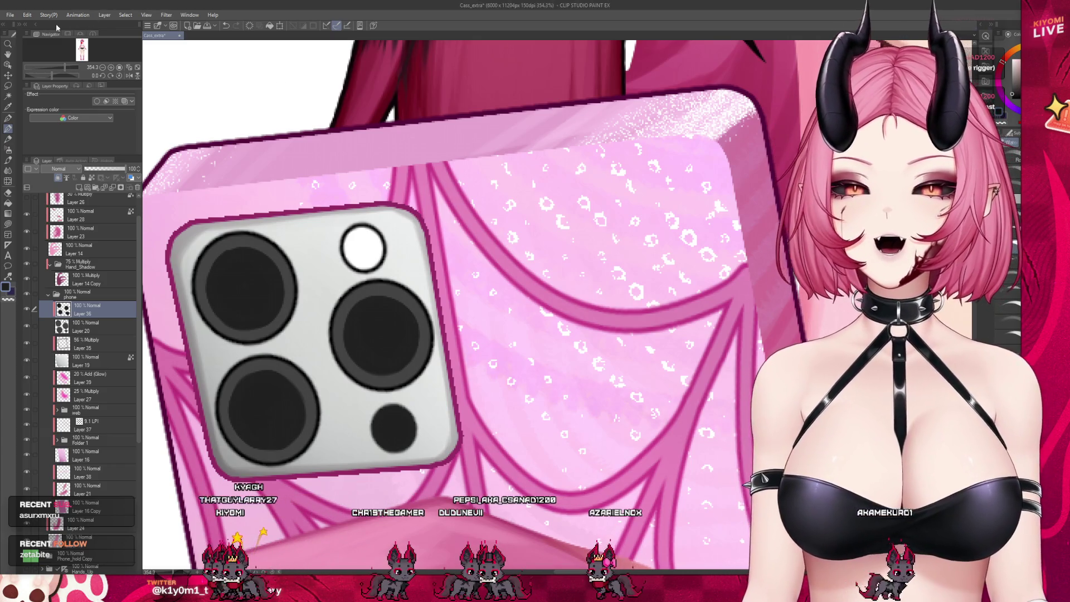
Paste the iPhone reference into a new canvas and dock it beside the drawing
key("ctrl+alt+shift+v")
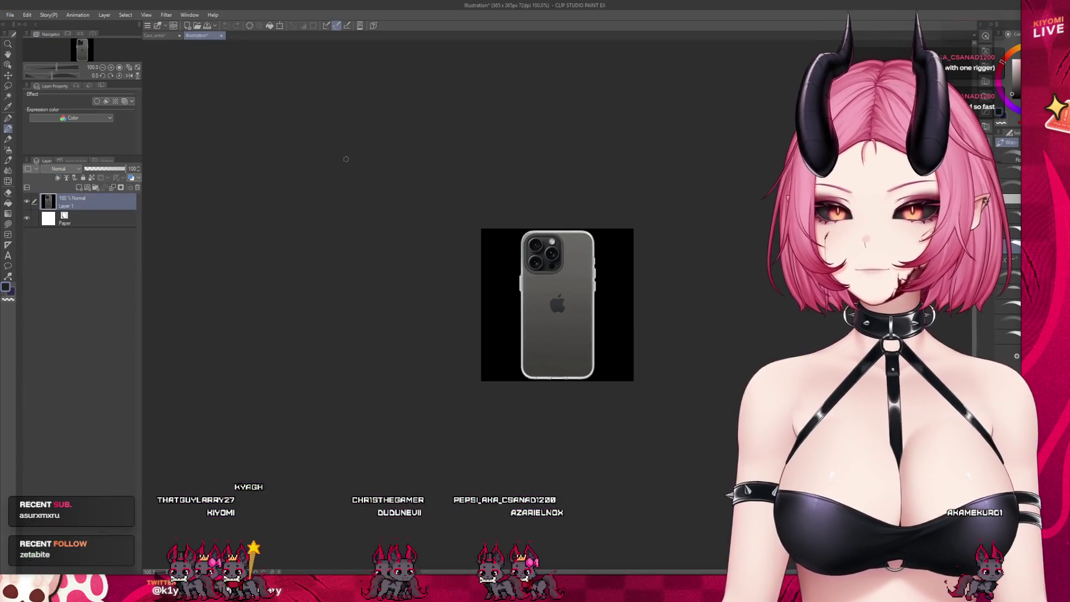
scroll(654, 277, "up", 4)
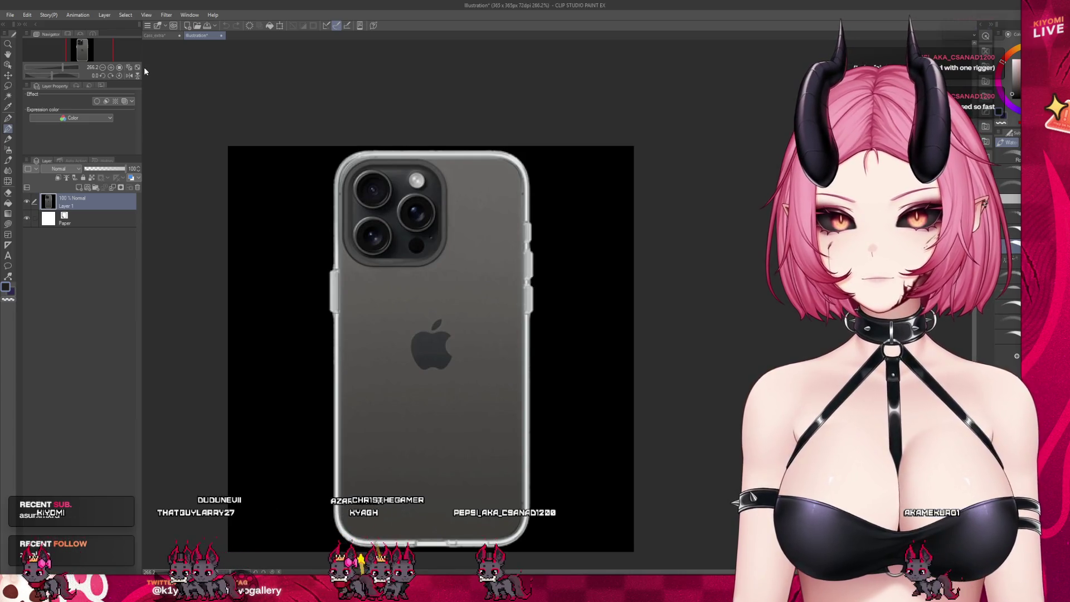
left_click_drag(154, 35, 669, 279)
scroll(536, 278, "down", 1)
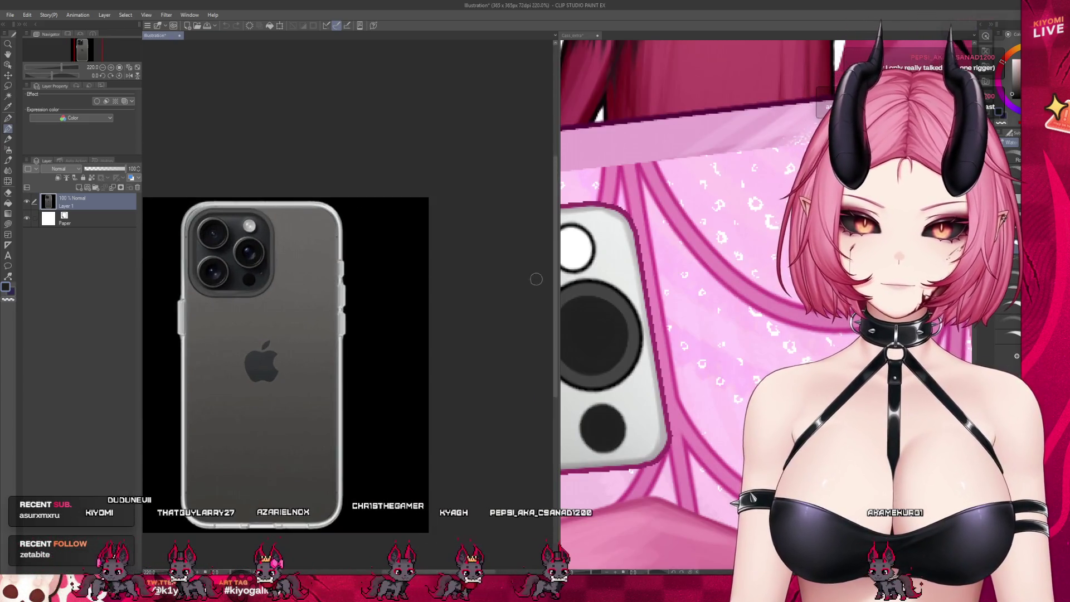
Narrow the reference pane in several passes so the drawing gets most of the space
left_click_drag(556, 278, 325, 279)
scroll(286, 307, "down", 3)
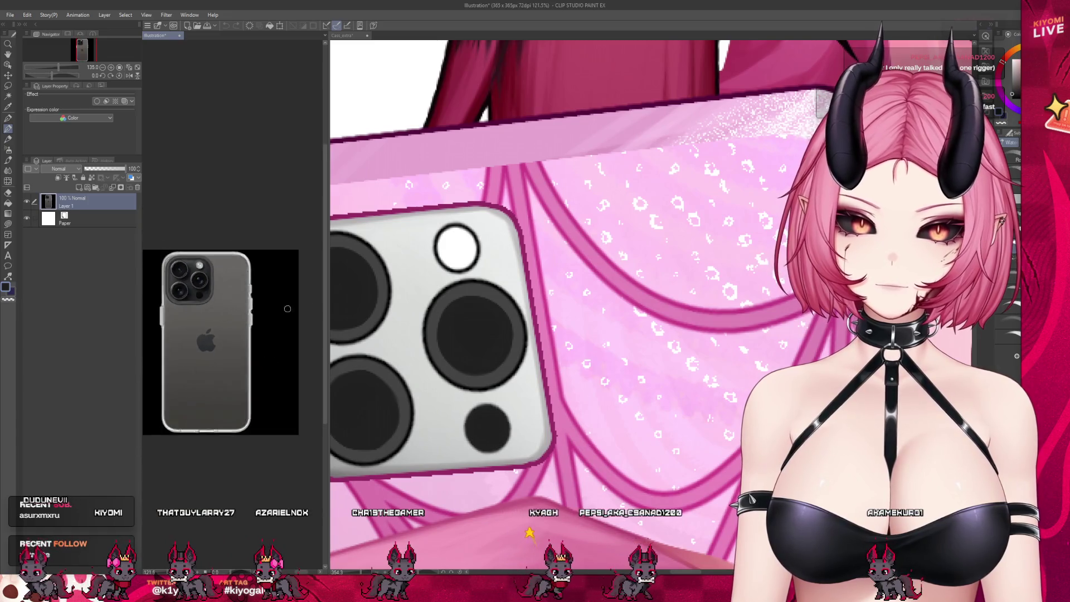
scroll(287, 308, "up", 2)
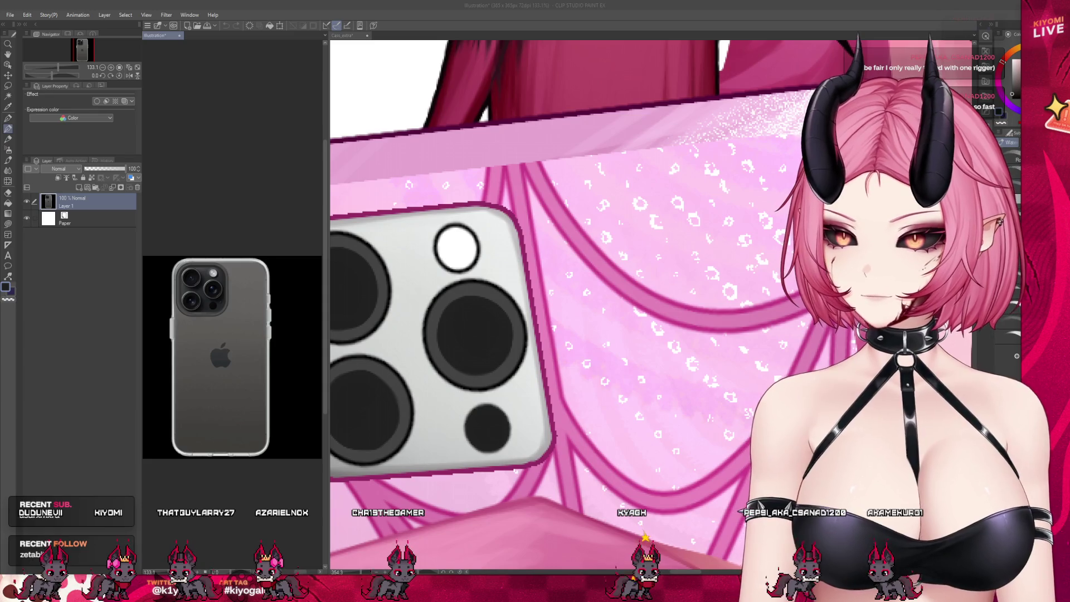
left_click_drag(329, 238, 261, 239)
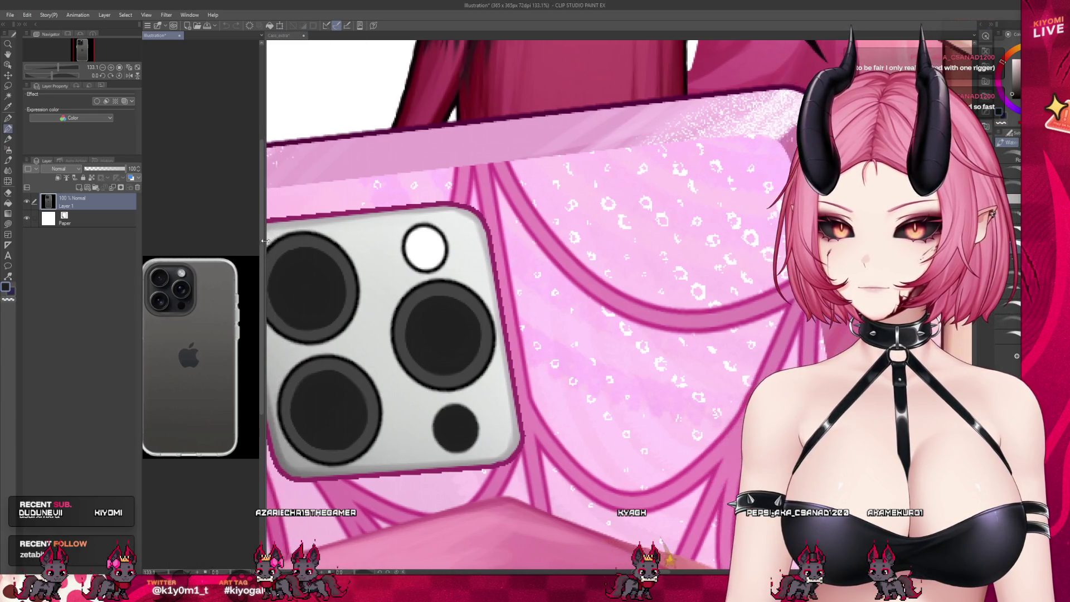
scroll(167, 312, "down", 3)
scroll(160, 308, "up", 2)
scroll(160, 309, "up", 5)
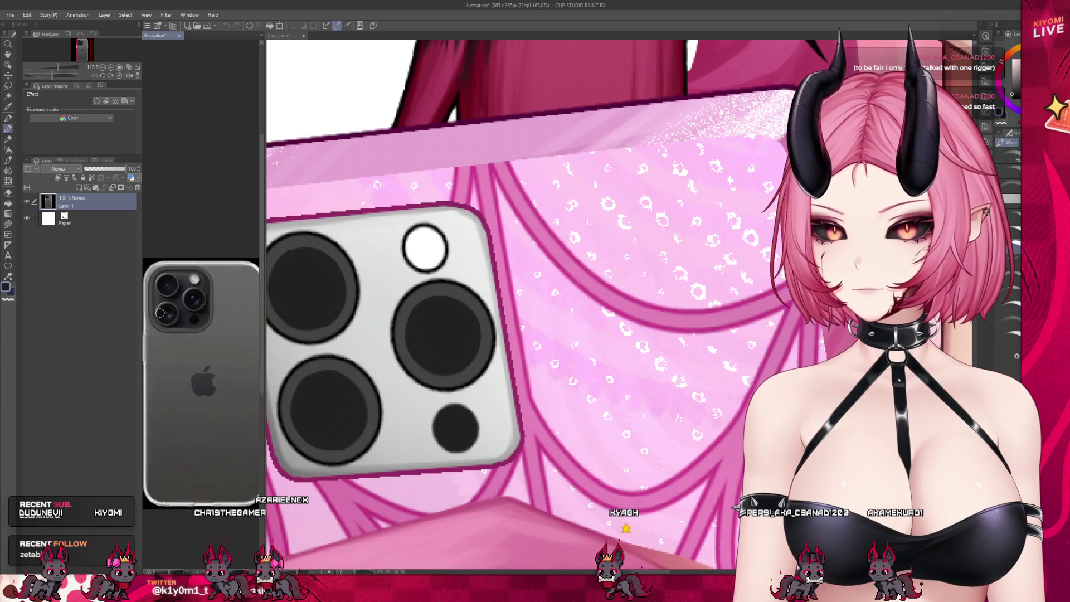
left_click(349, 335)
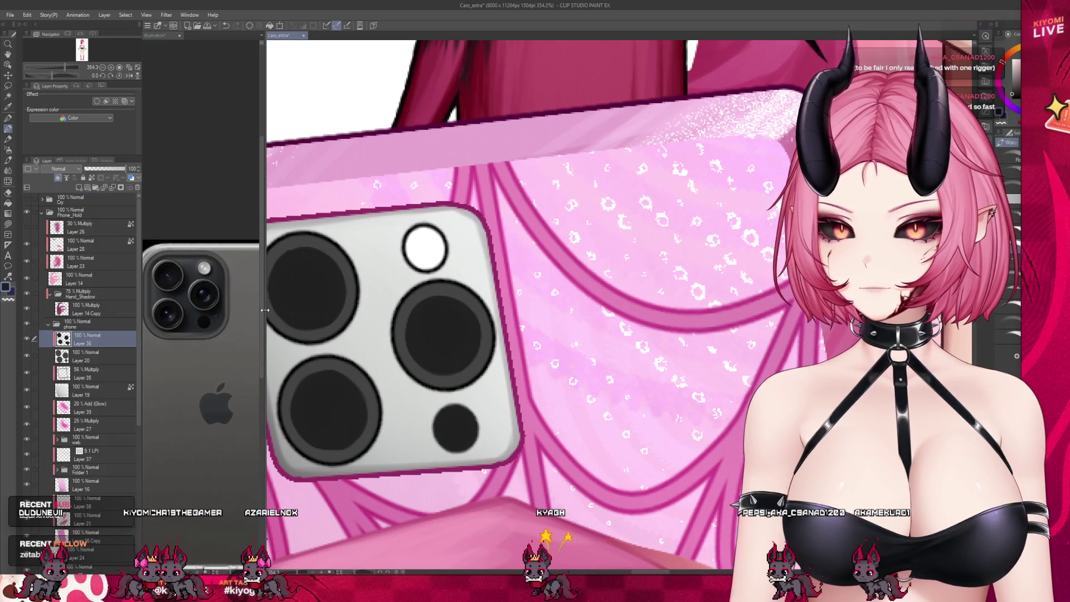
left_click_drag(265, 310, 217, 309)
scroll(402, 324, "down", 3)
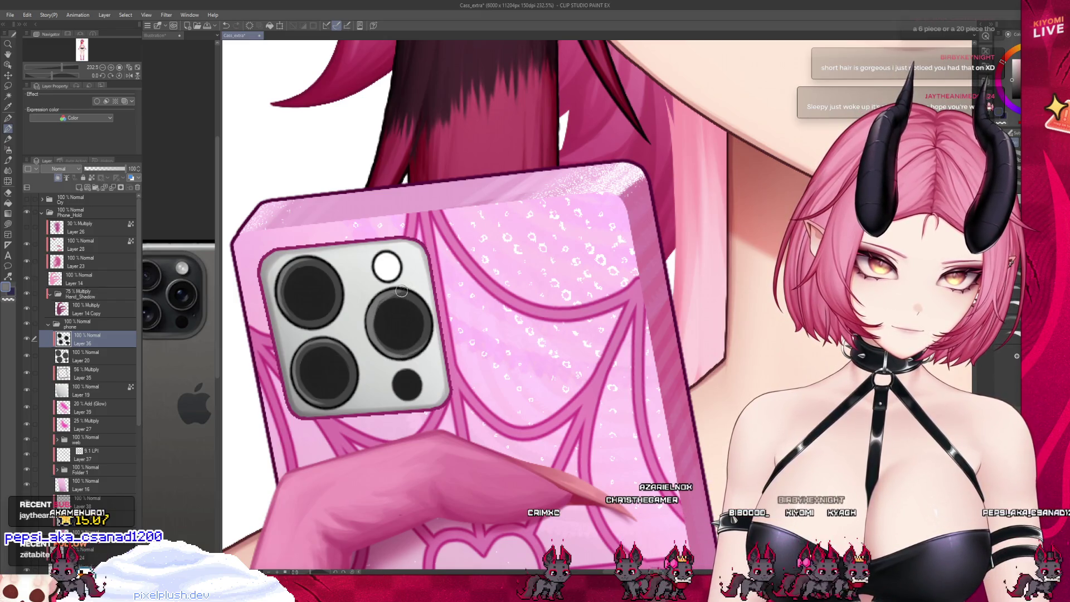
scroll(396, 193, "down", 8)
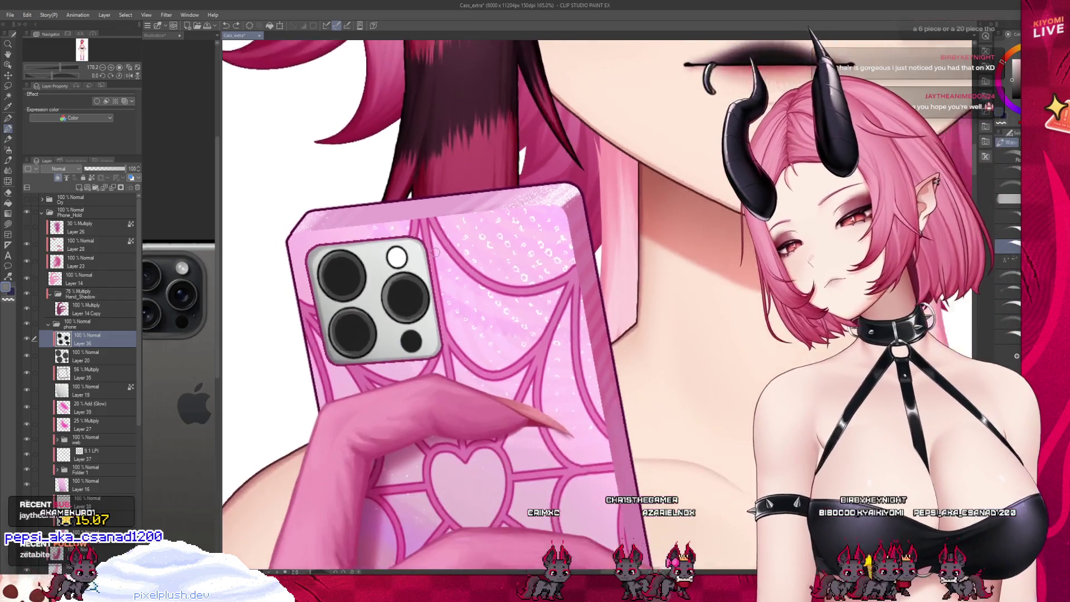
scroll(396, 307, "up", 5)
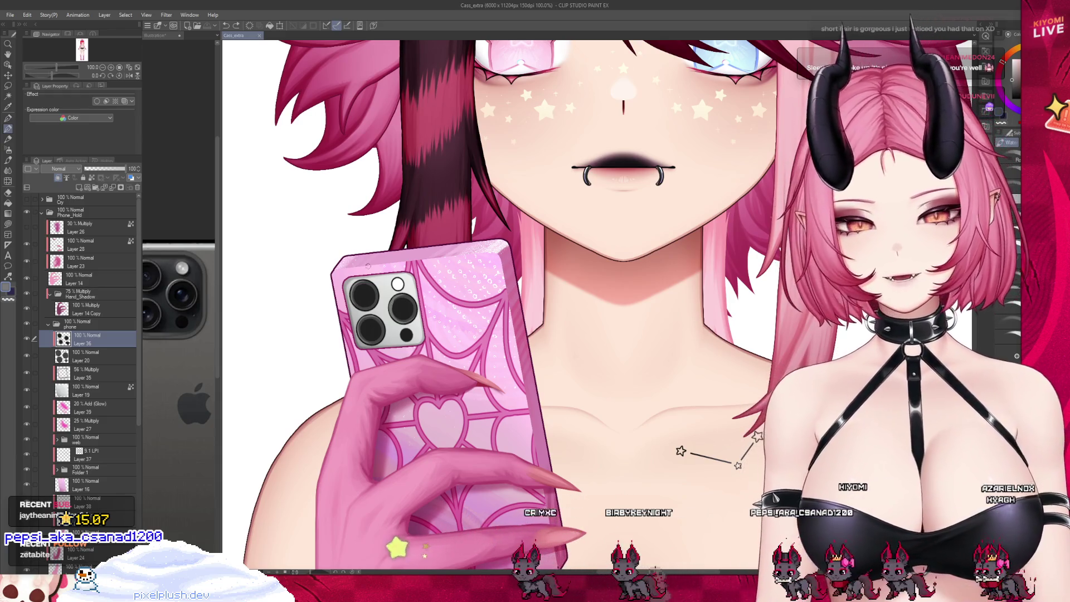
Zoom from 50% to about 266% centred on the phone's camera module
scroll(394, 303, "down", 3)
scroll(390, 305, "down", 3)
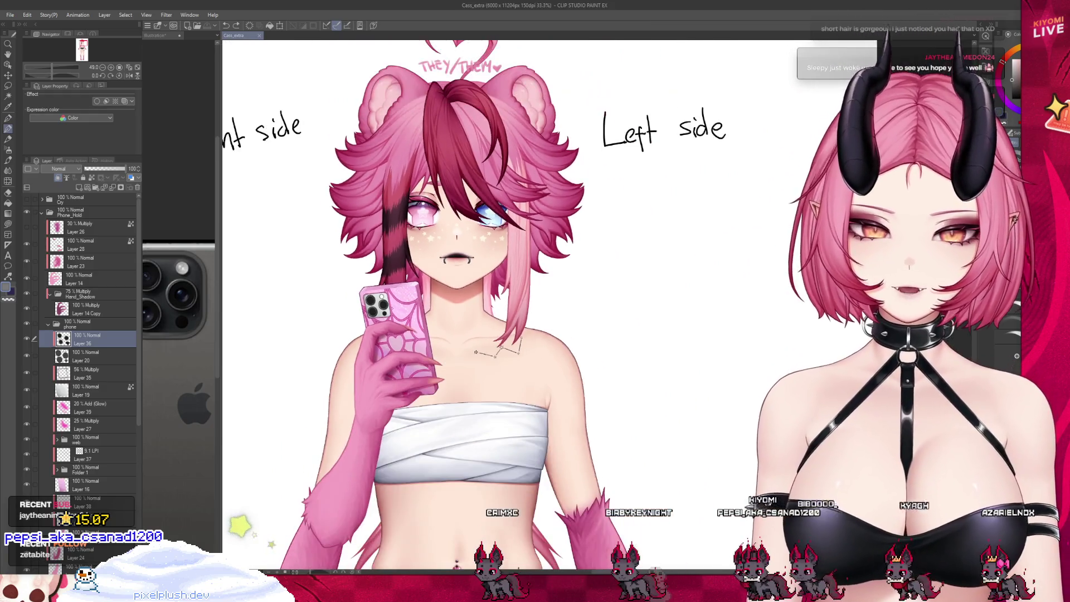
scroll(317, 264, "down", 1)
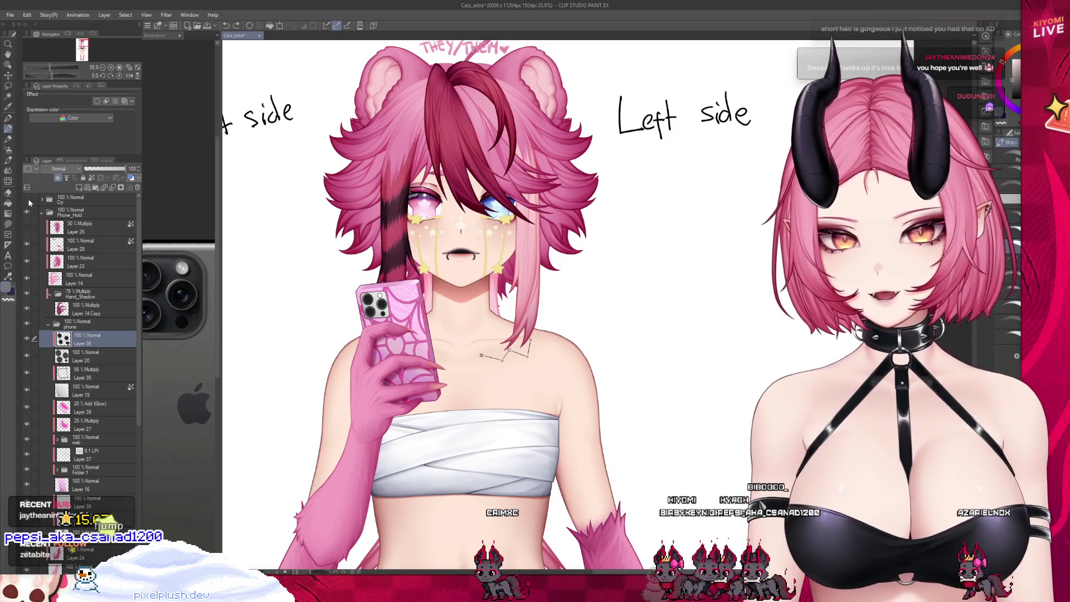
scroll(424, 176, "up", 2)
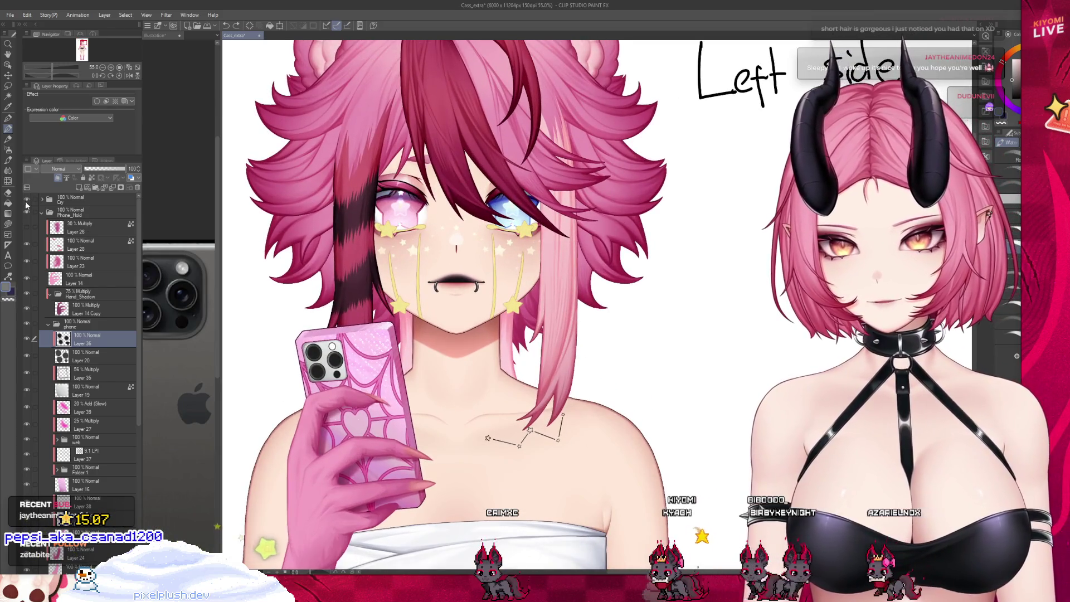
scroll(427, 253, "up", 1)
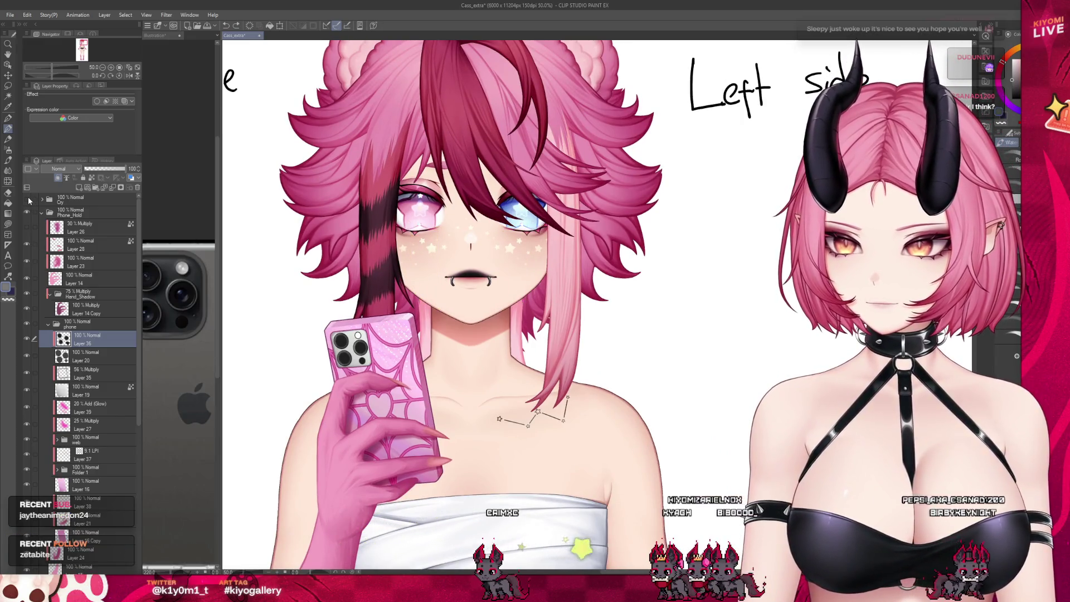
scroll(485, 306, "down", 2)
scroll(485, 307, "up", 4)
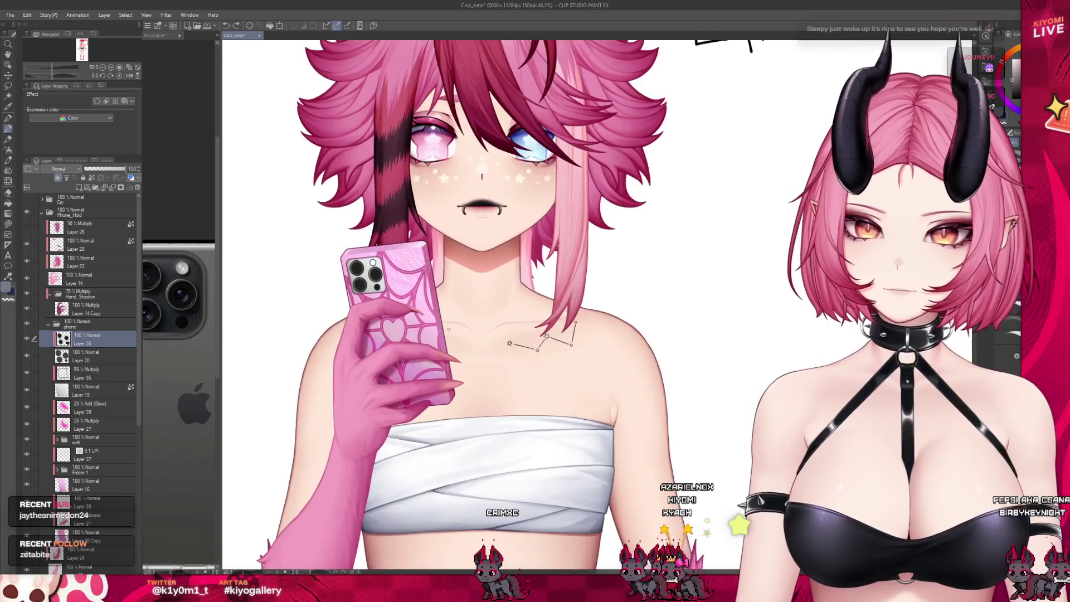
scroll(443, 320, "up", 6)
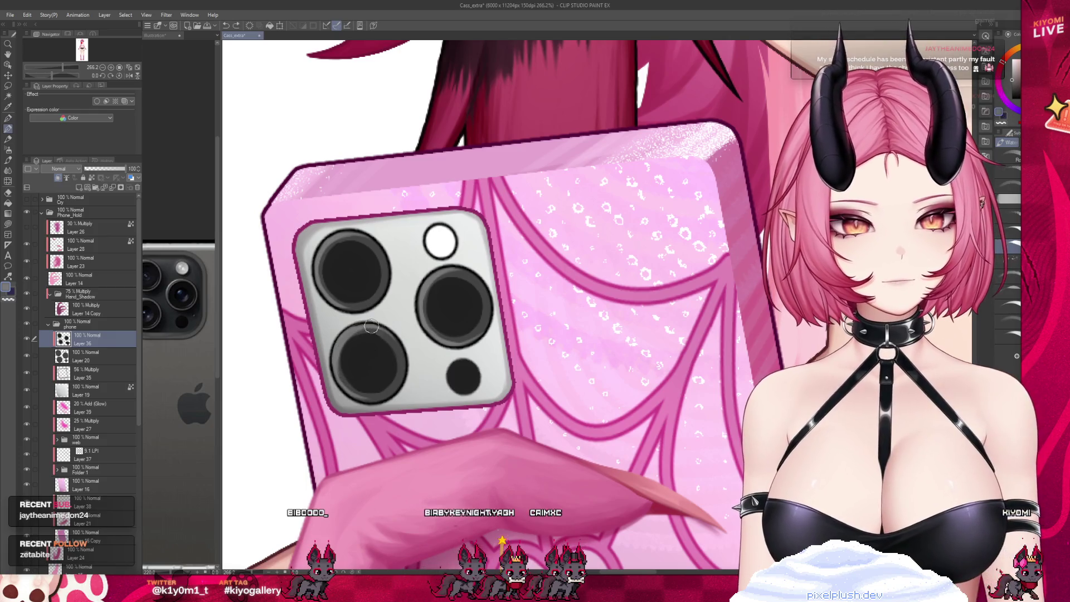
Zoom out from 266% to about 30% to see the full figure and the Left side note
scroll(350, 252, "down", 4)
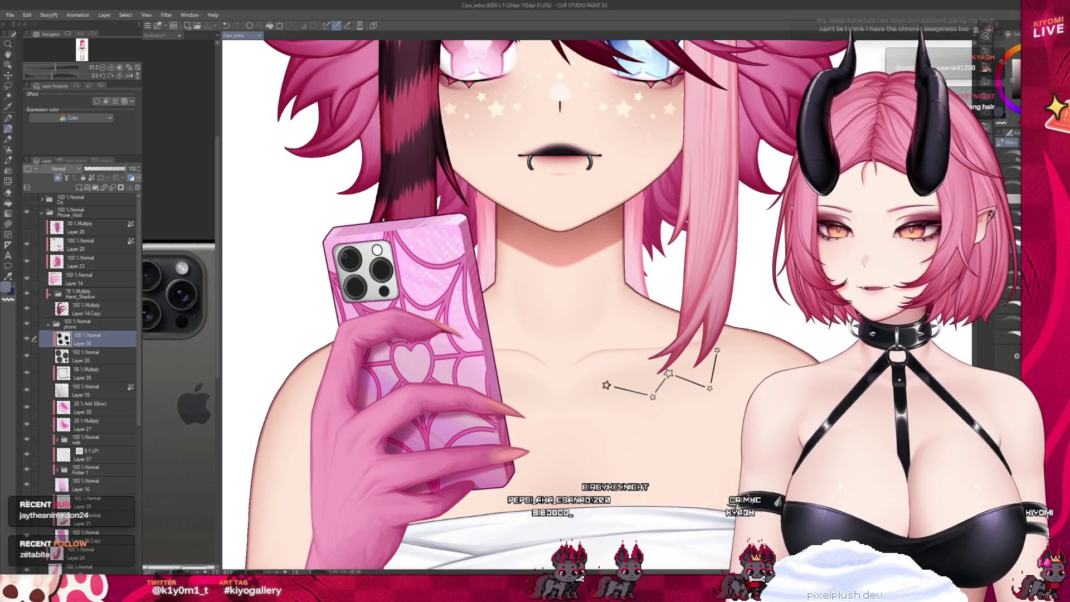
scroll(338, 337, "down", 5)
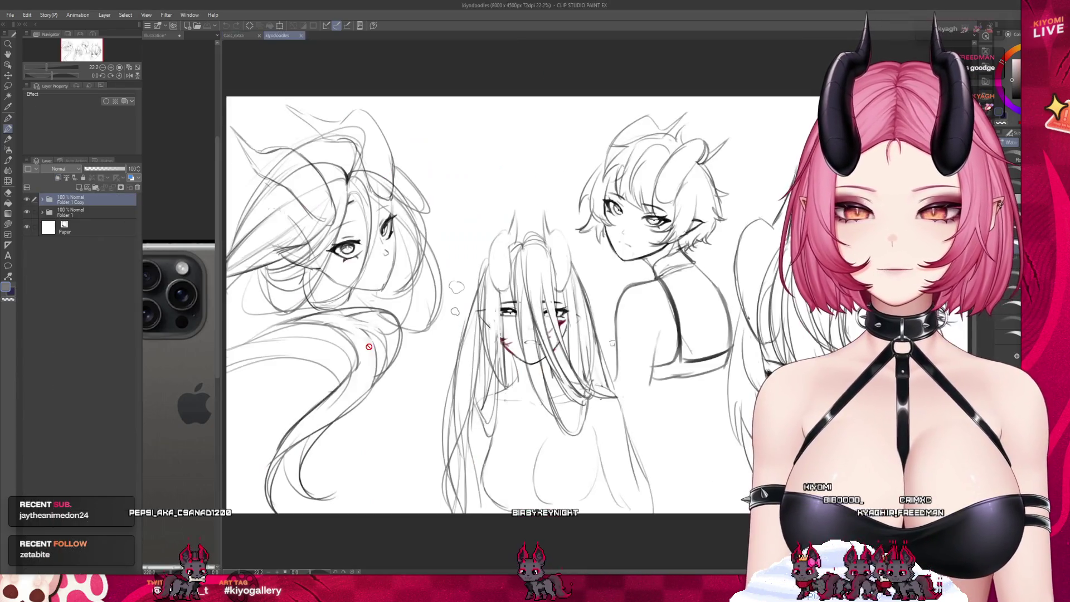
Zoom around the kiyodoodles sketch sheet to inspect each character, then close it
scroll(739, 355, "up", 3)
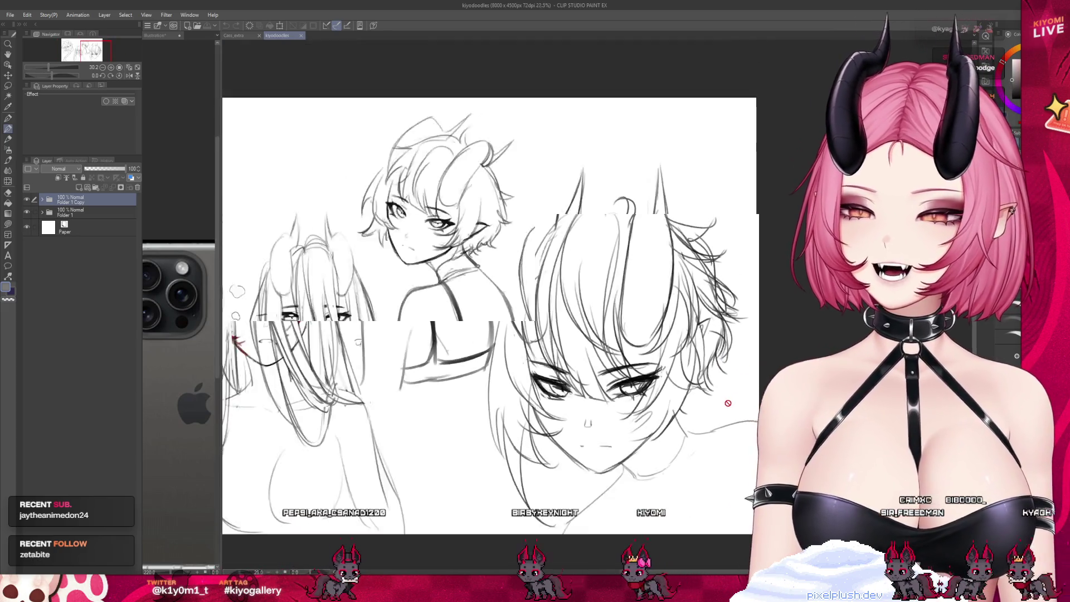
scroll(577, 258, "up", 2)
scroll(578, 258, "down", 3)
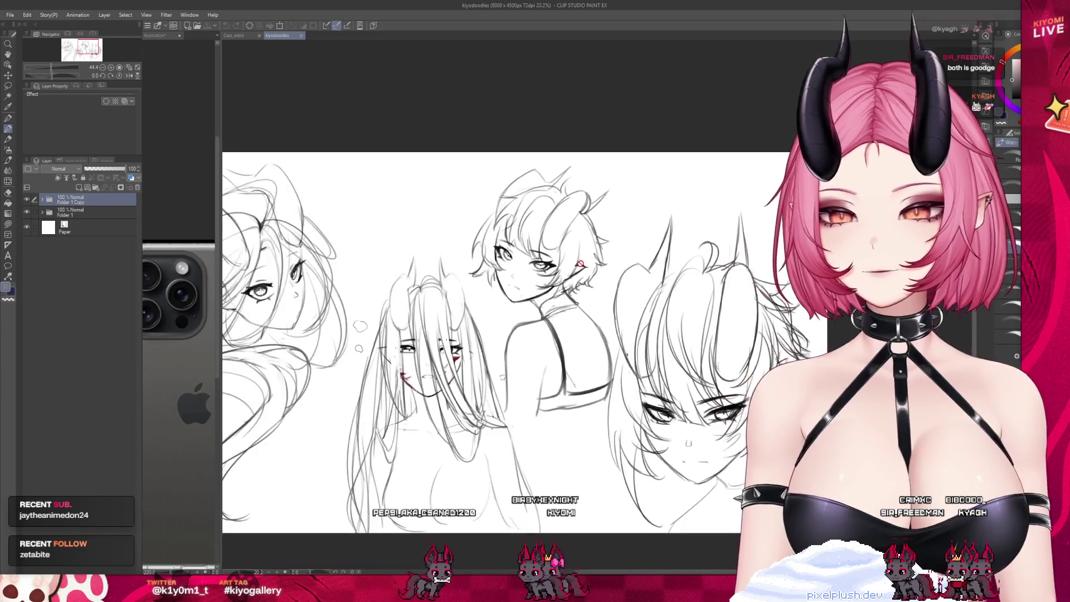
scroll(509, 446, "up", 2)
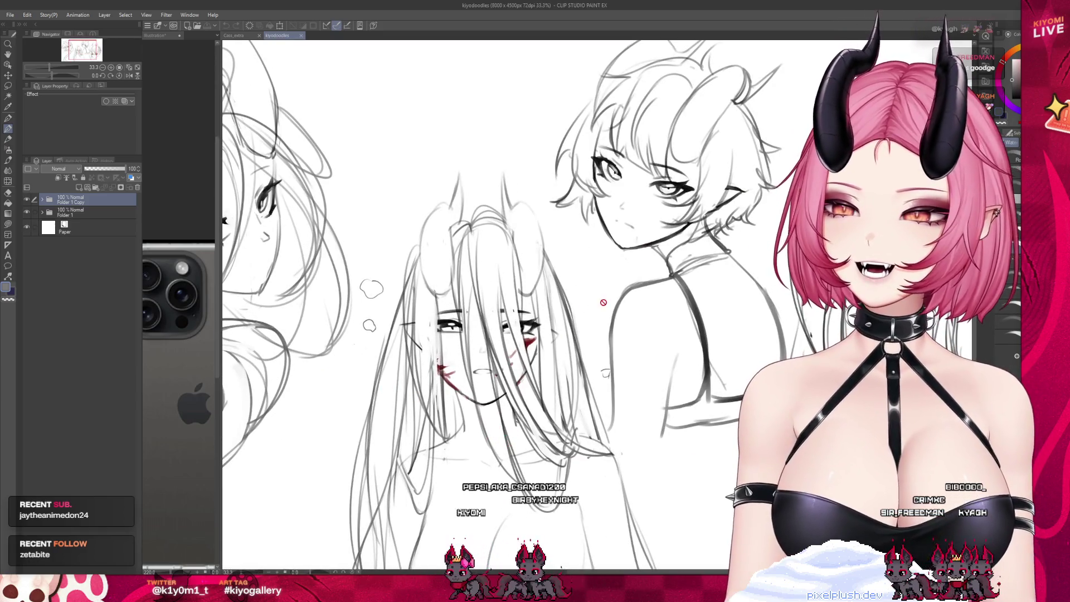
scroll(320, 235, "down", 2)
scroll(320, 235, "up", 2)
scroll(352, 237, "down", 2)
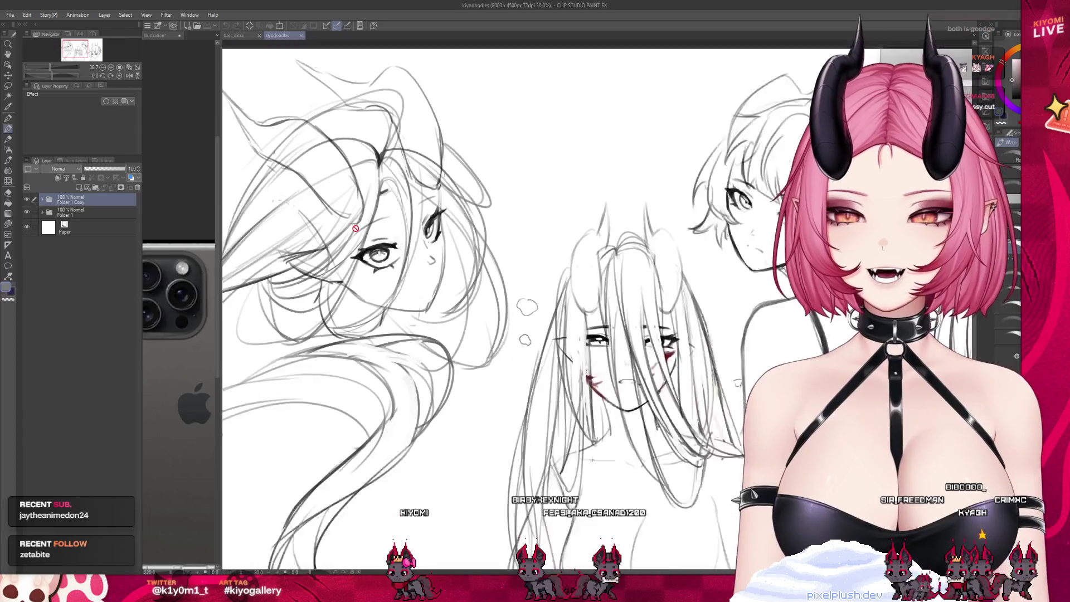
scroll(368, 232, "down", 3)
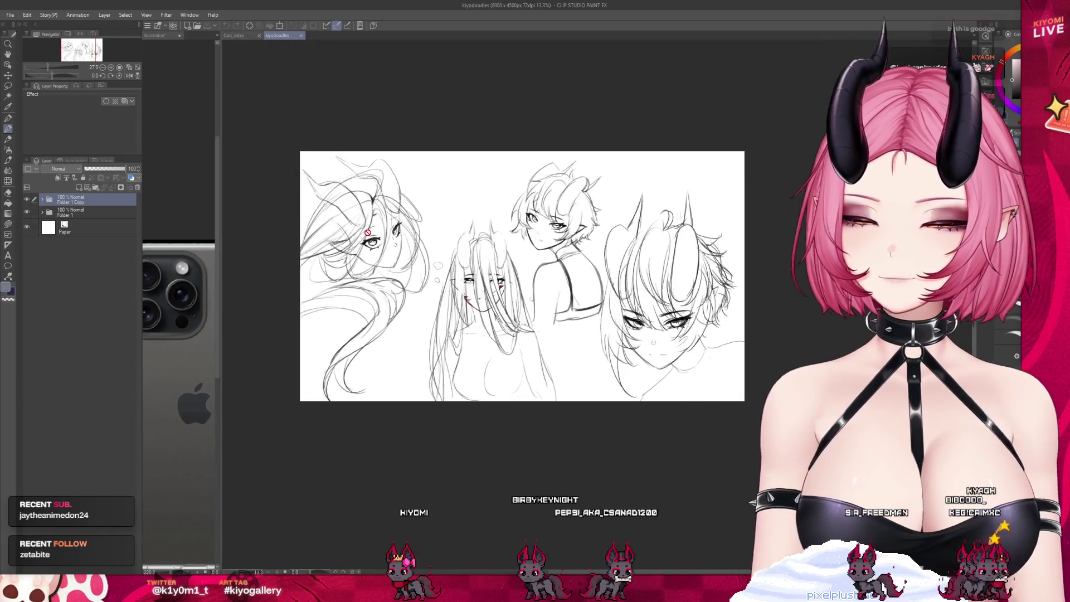
scroll(507, 217, "up", 2)
scroll(442, 212, "up", 1)
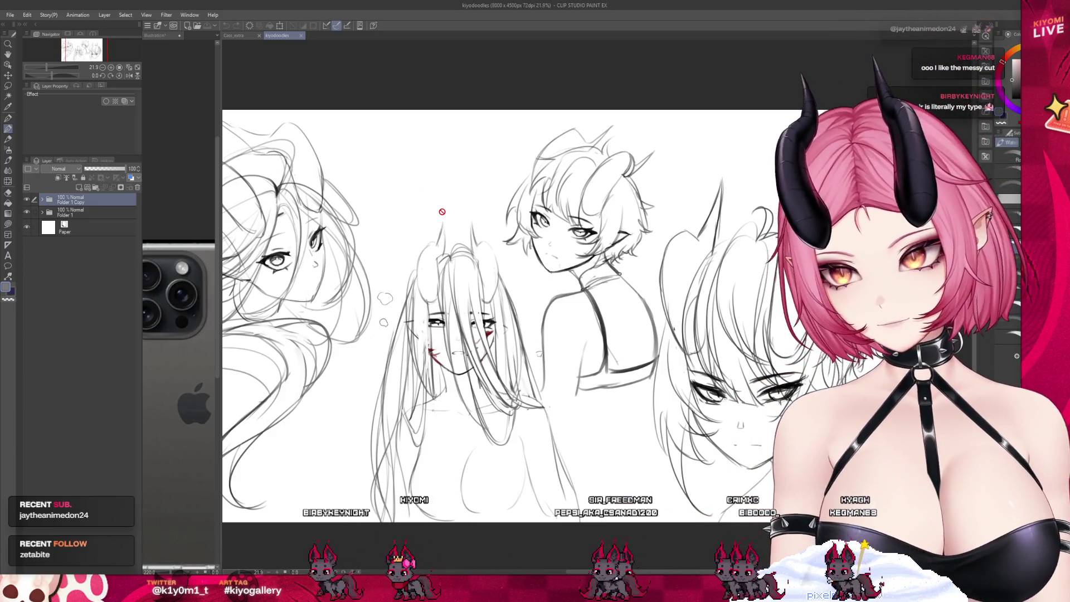
scroll(349, 240, "down", 2)
scroll(735, 272, "up", 3)
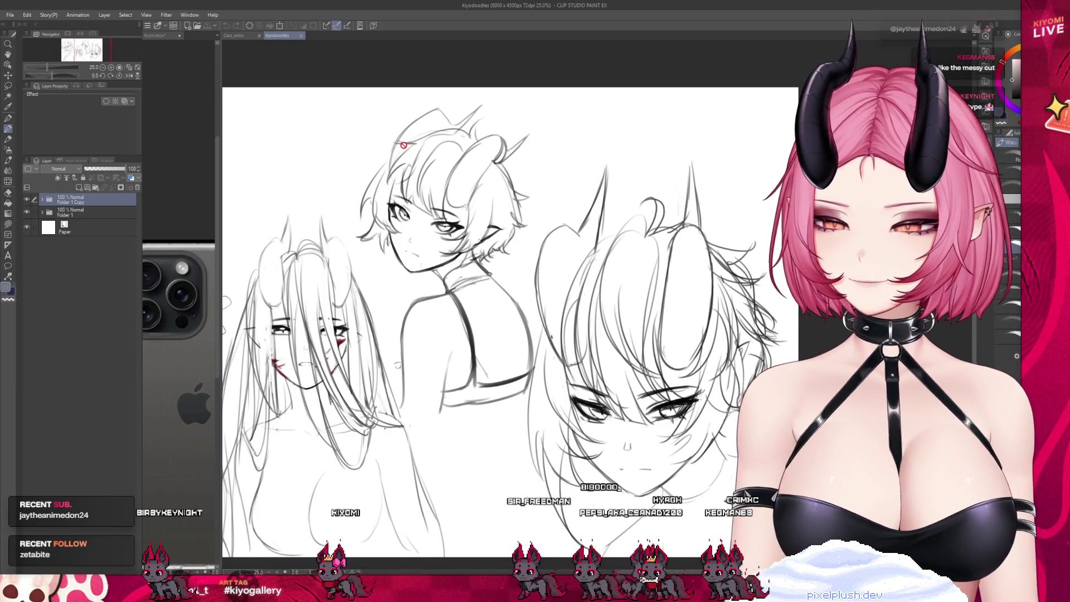
scroll(403, 145, "down", 2)
scroll(467, 174, "up", 1)
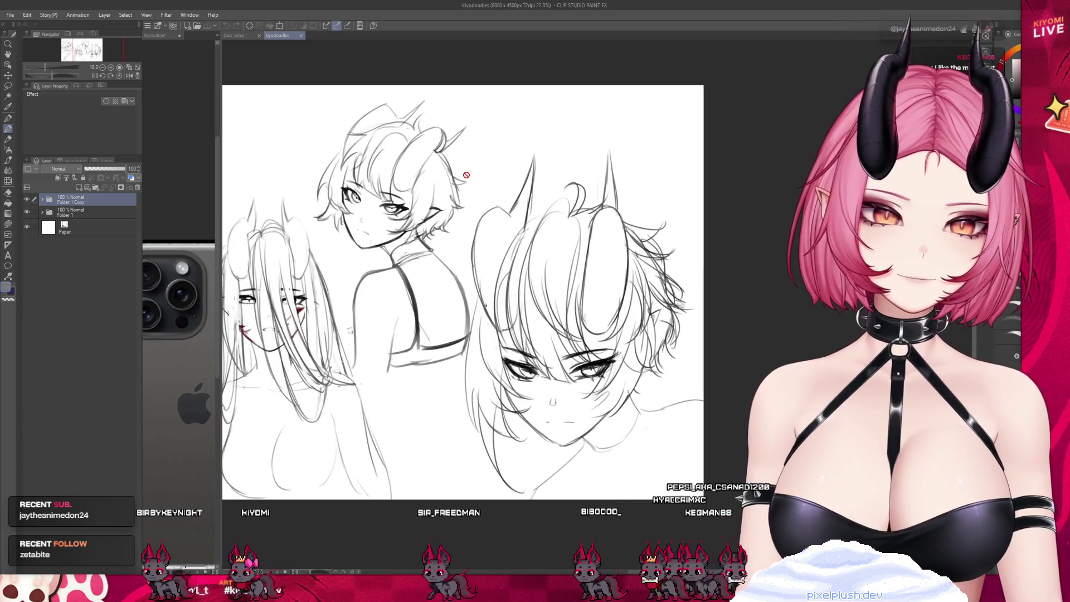
scroll(347, 182, "up", 5)
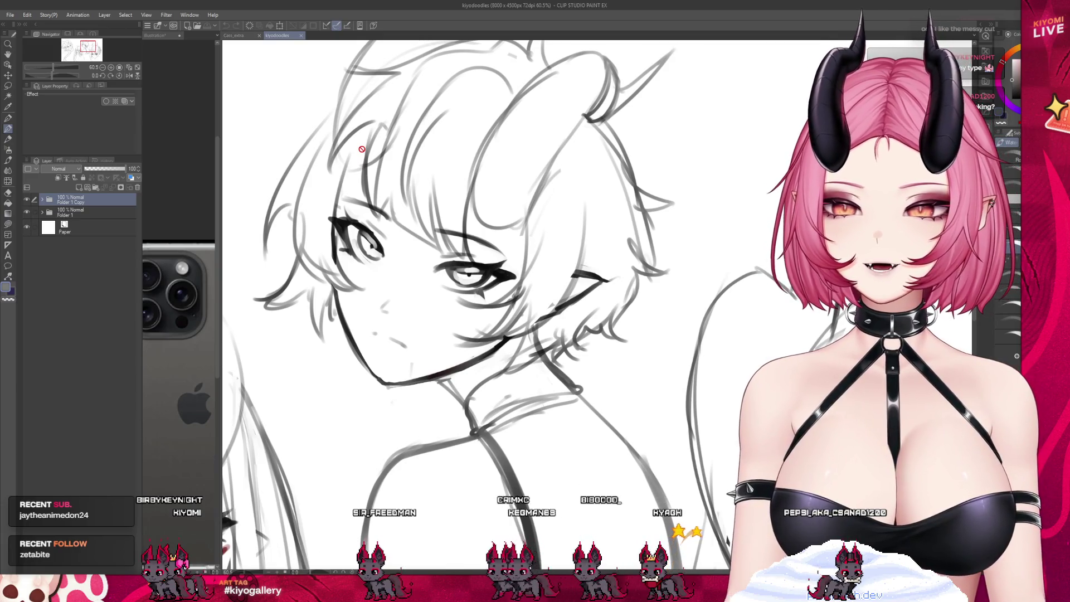
left_click(301, 35)
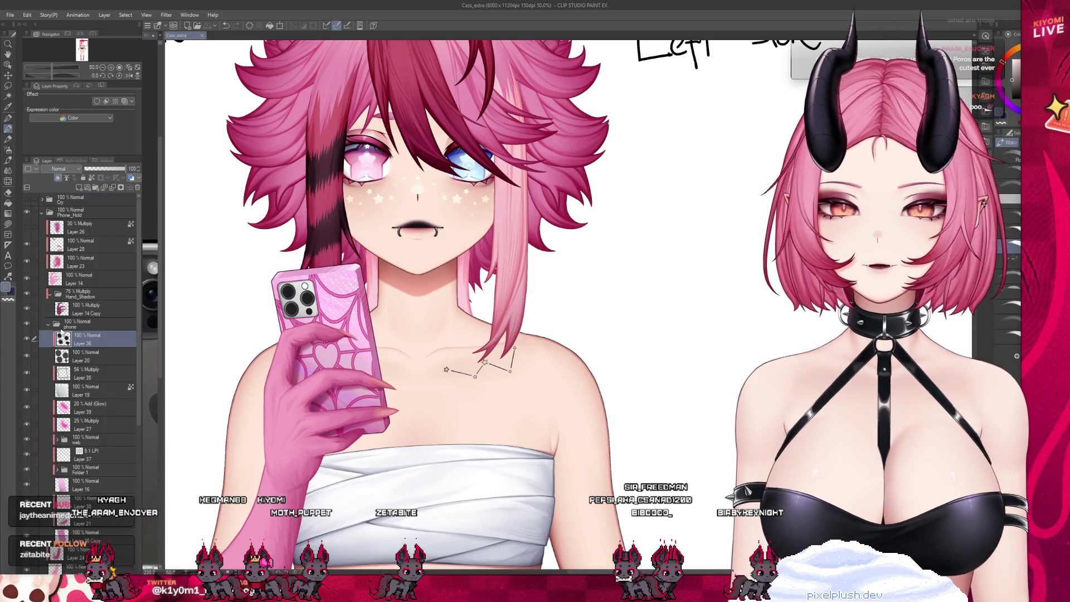
Zoom onto the phone camera and add a new raster layer for the lens ring shading
scroll(286, 290, "up", 6)
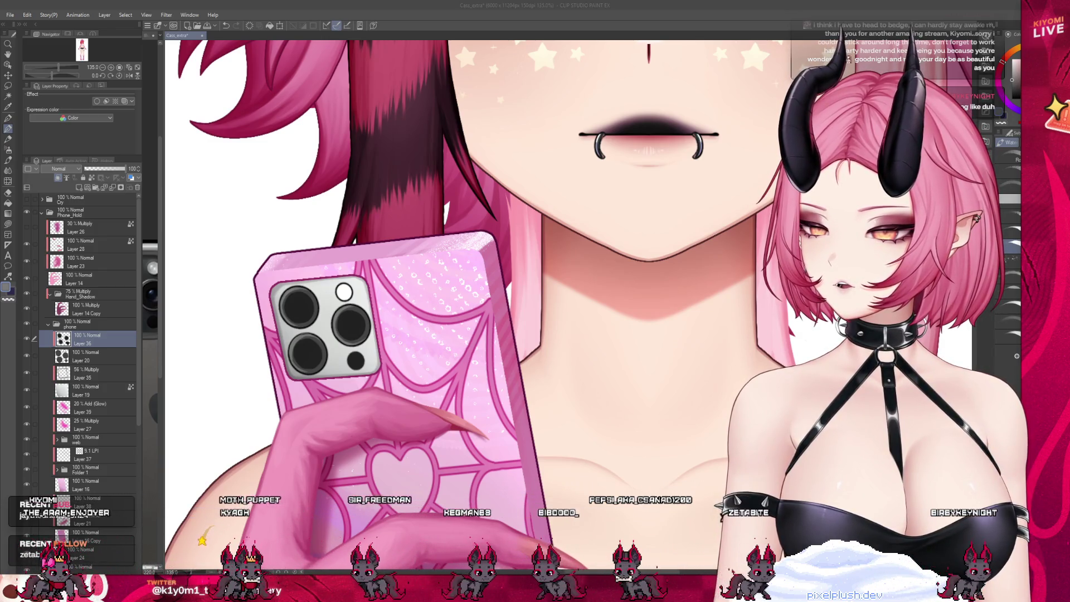
scroll(328, 295, "up", 5)
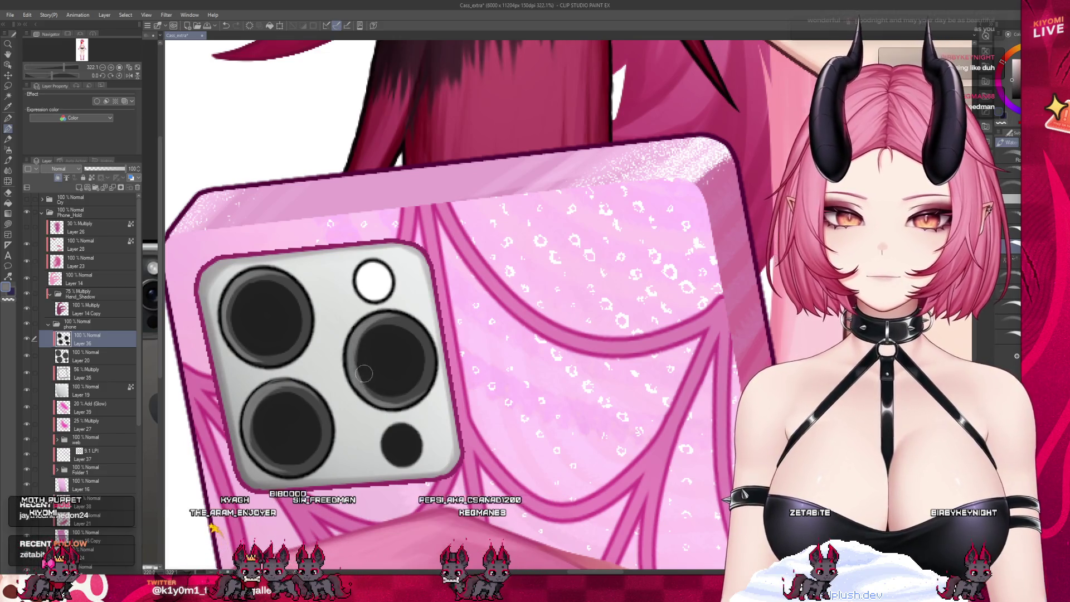
left_click(77, 188)
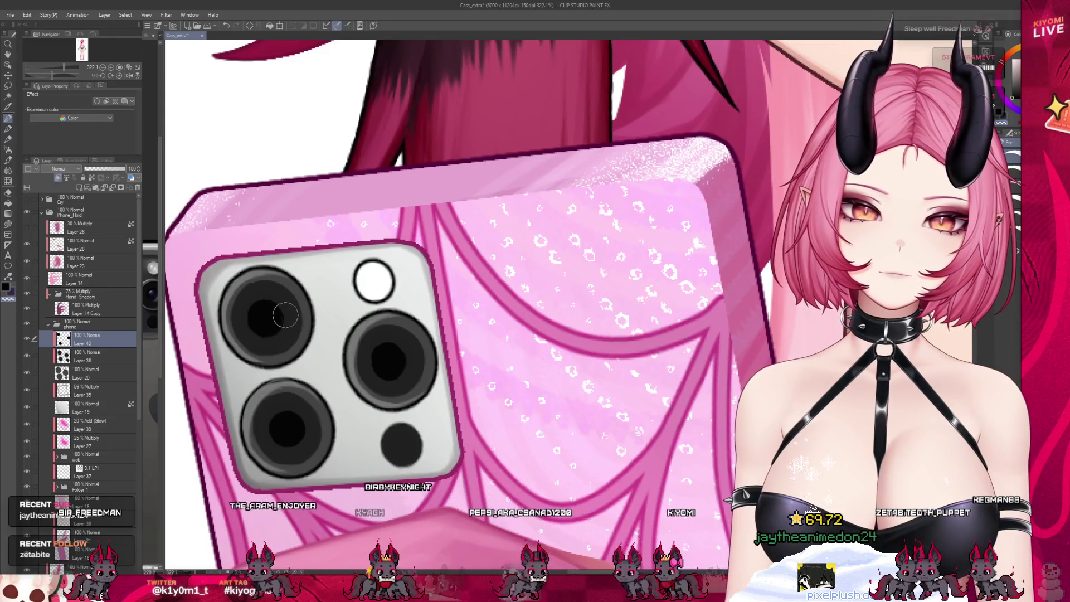
scroll(336, 318, "down", 10)
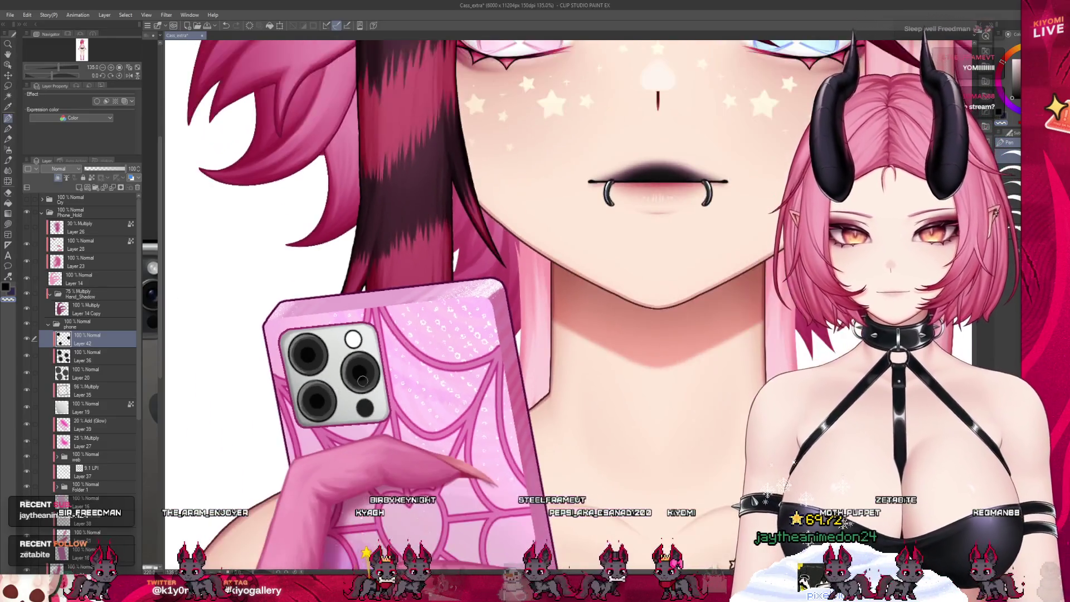
scroll(394, 353, "up", 5)
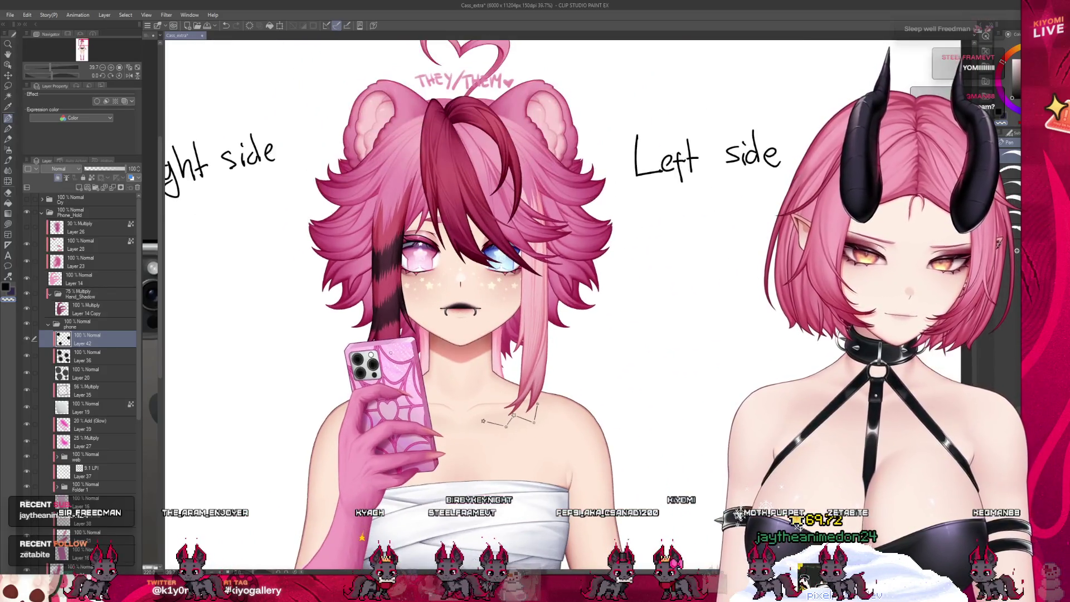
scroll(382, 352, "up", 5)
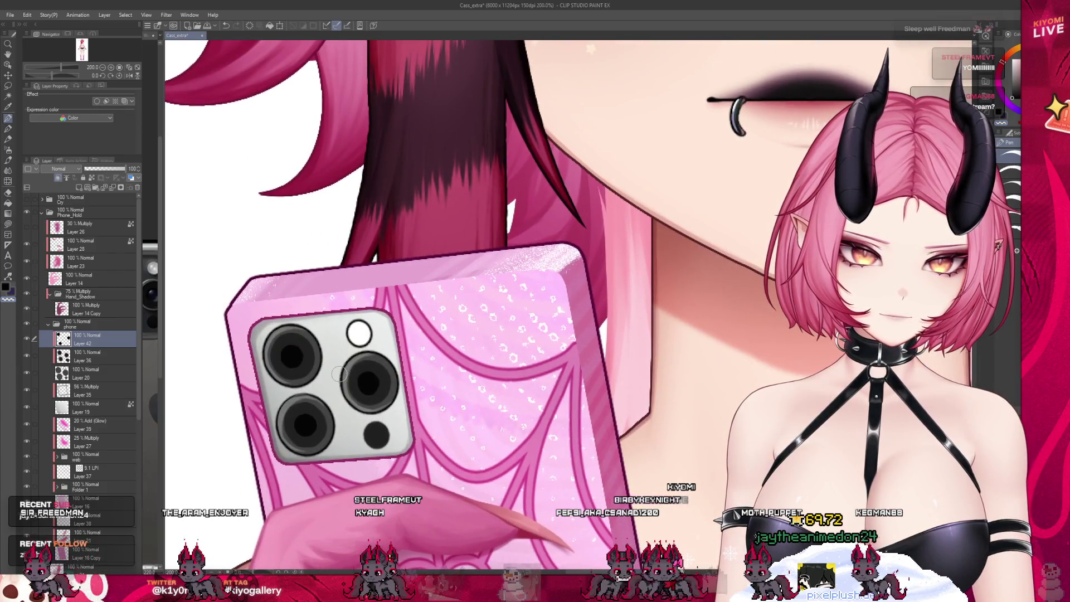
scroll(340, 375, "up", 2)
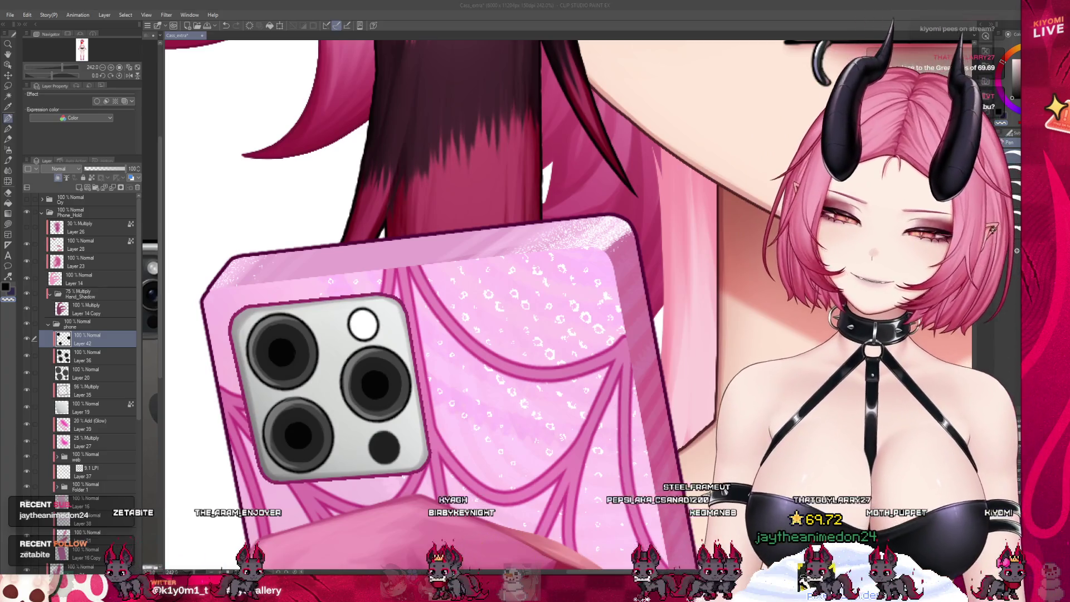
left_click(8, 160)
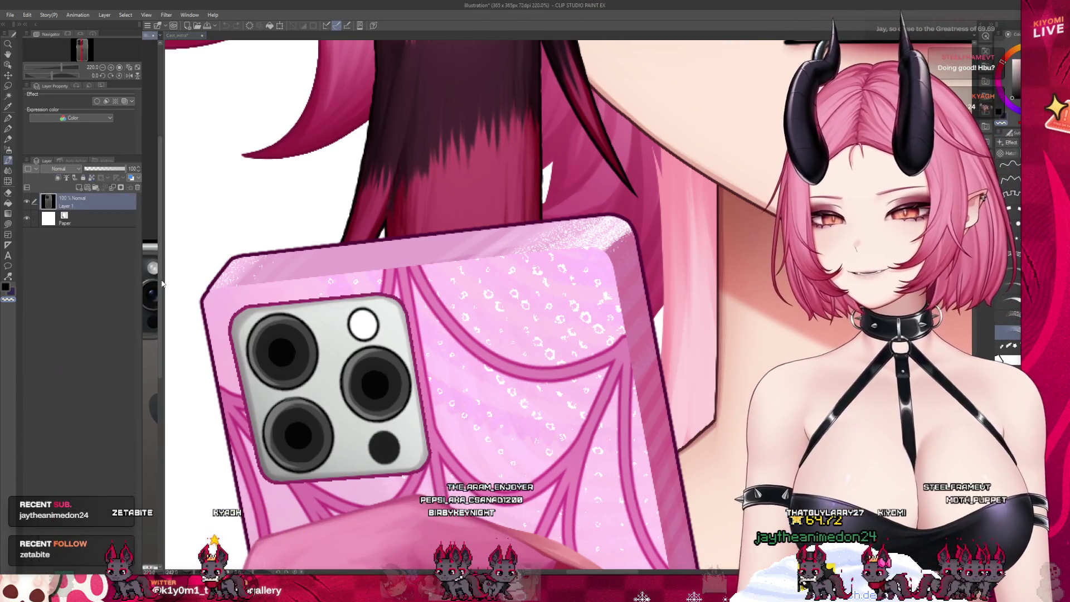
Widen the iPhone reference pane, zoom it onto the camera lenses, and reactivate Cass_extra
left_click_drag(163, 281, 310, 281)
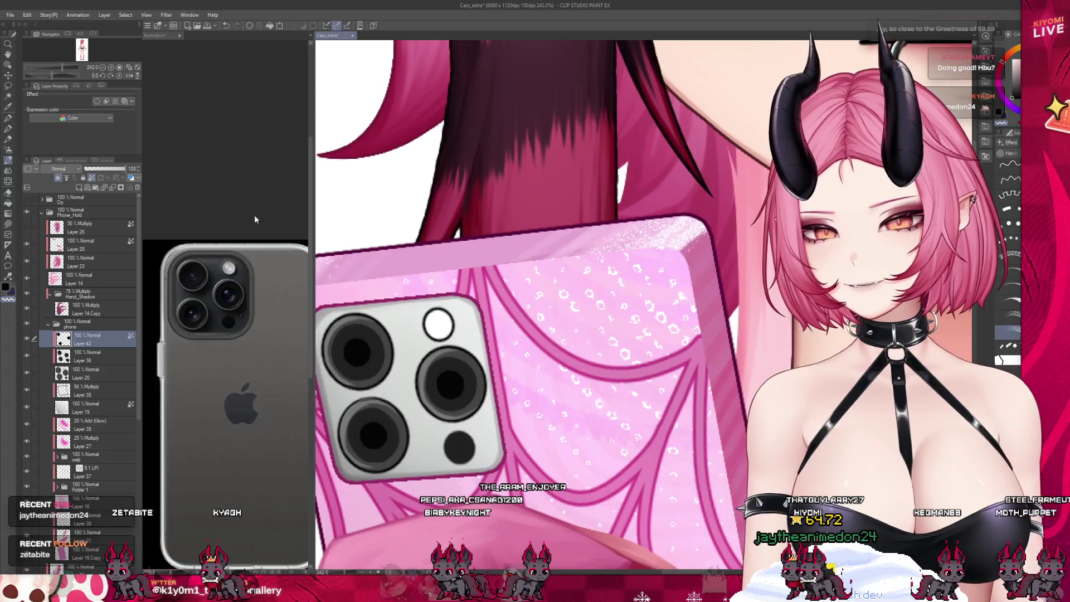
scroll(202, 295, "up", 5)
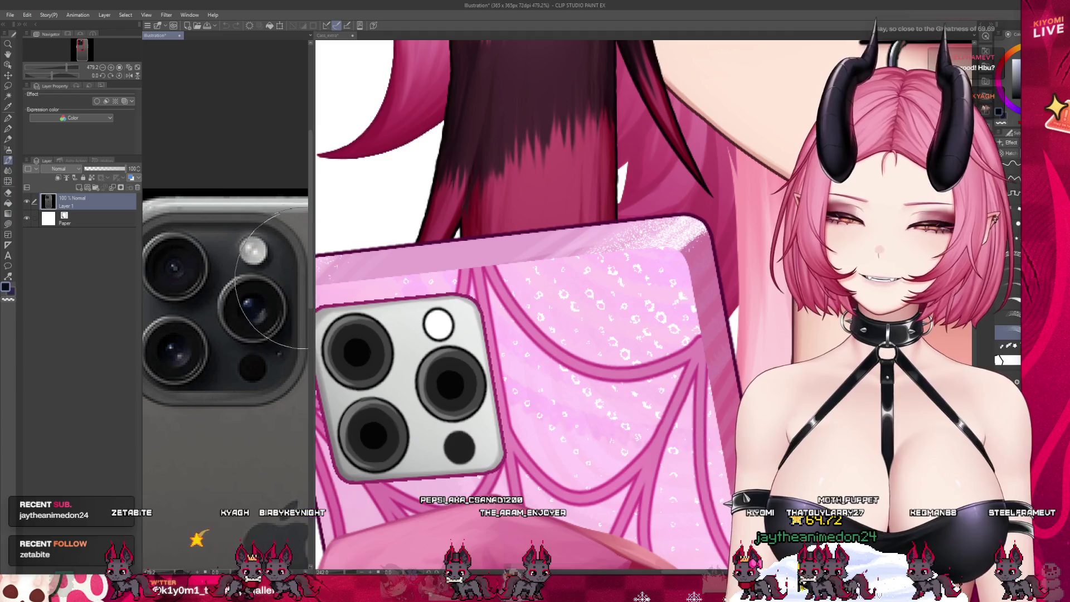
left_click(334, 268)
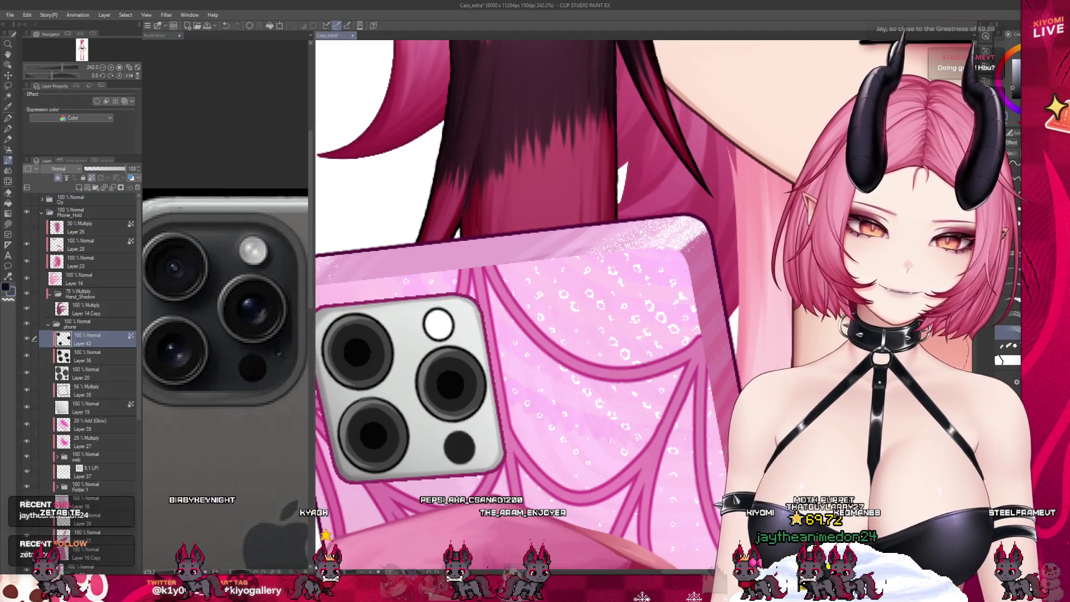
Switch to another drawing tool and add a new layer above Layer 42
key("p")
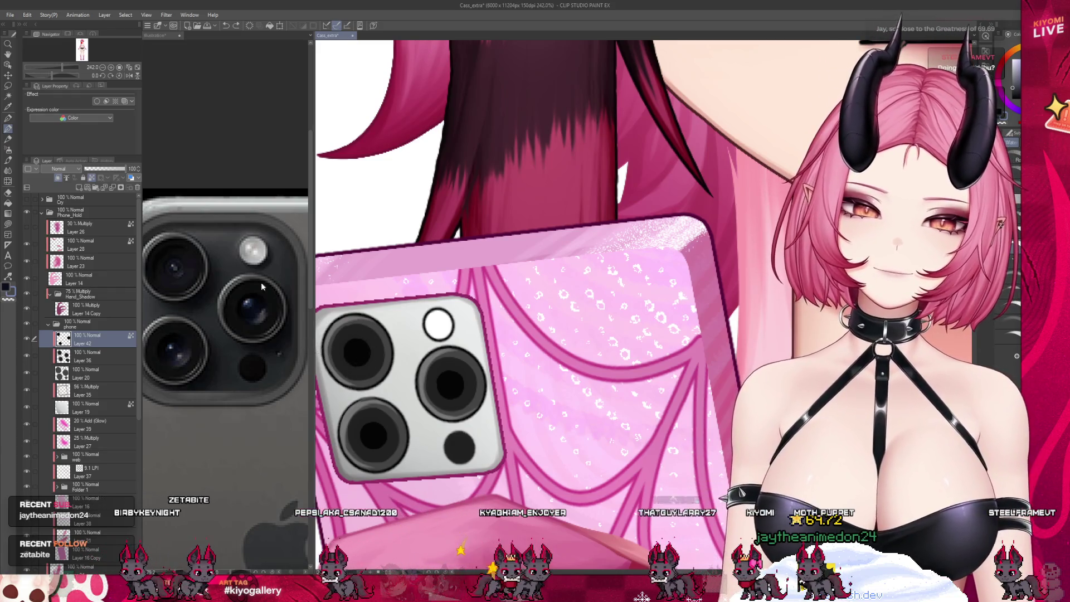
left_click(11, 151)
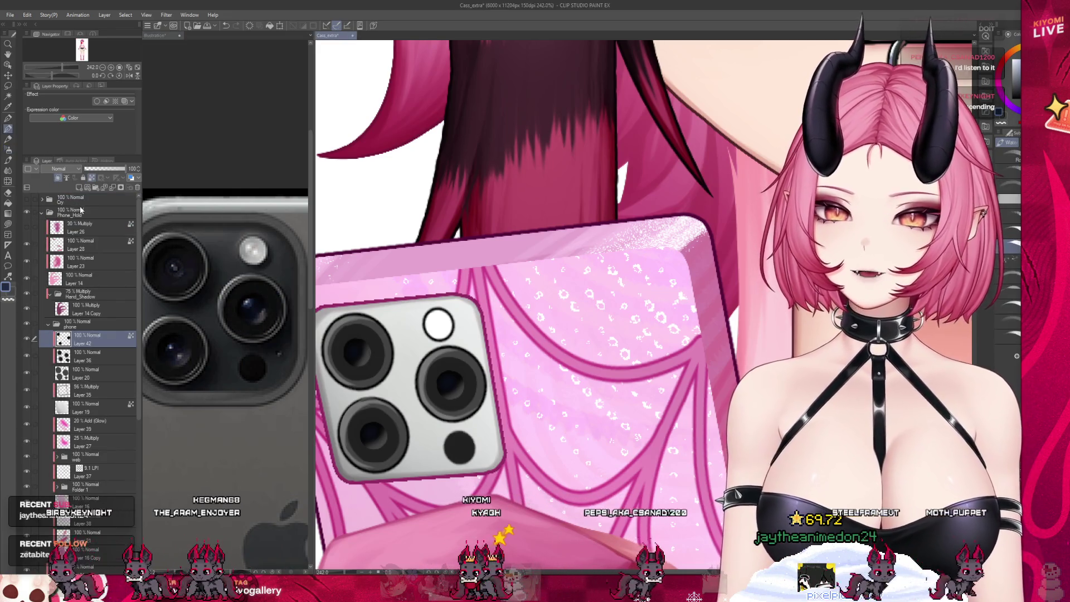
left_click(80, 189)
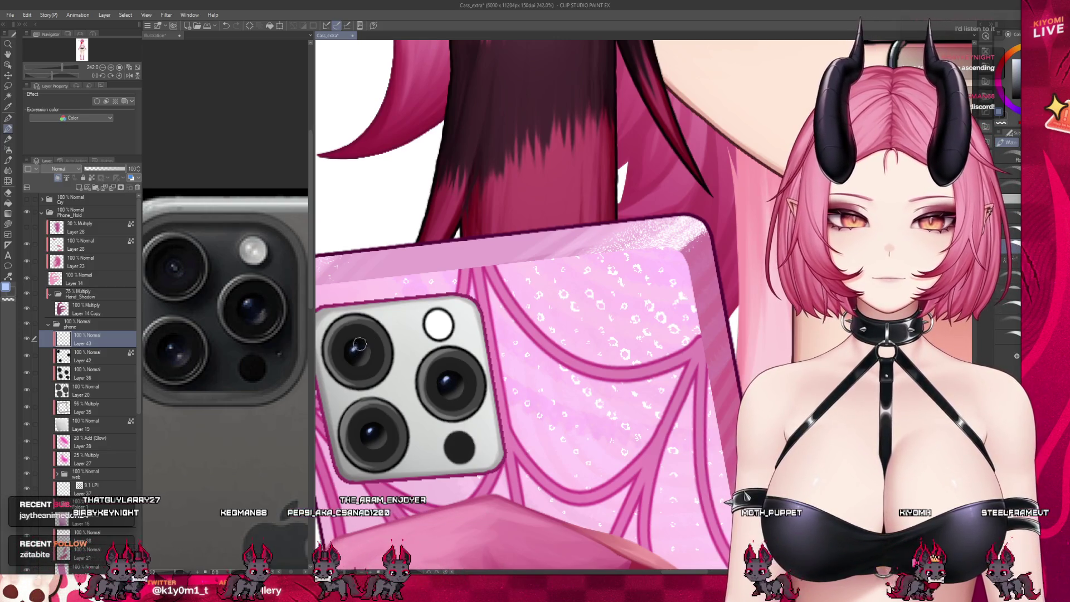
Zoom out to check the whole character, zoom back in, and save Cass_extra with Ctrl+S
scroll(373, 356, "down", 8)
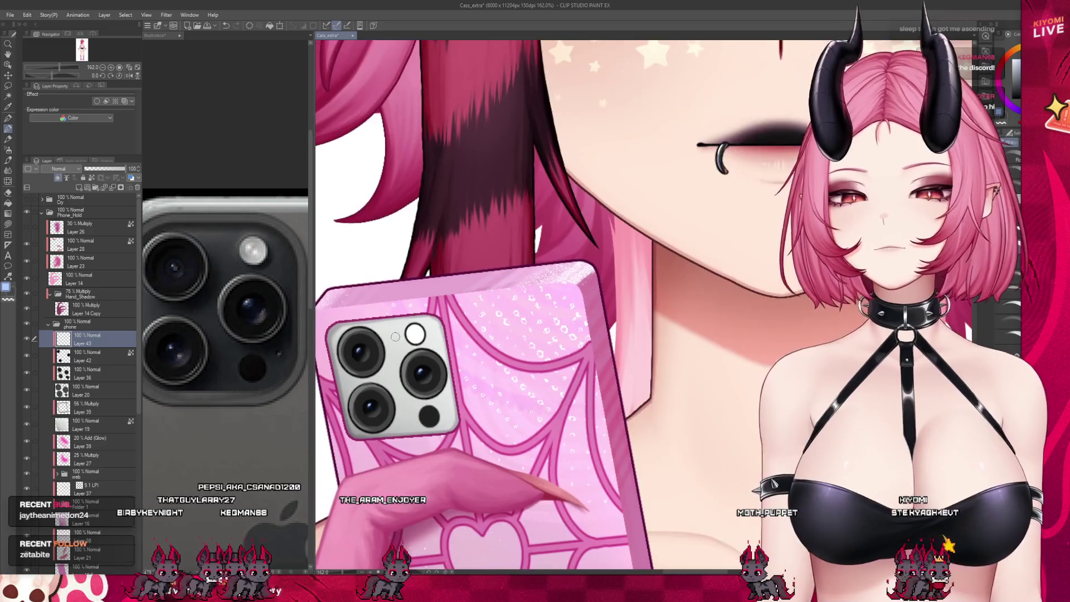
scroll(400, 337, "up", 3)
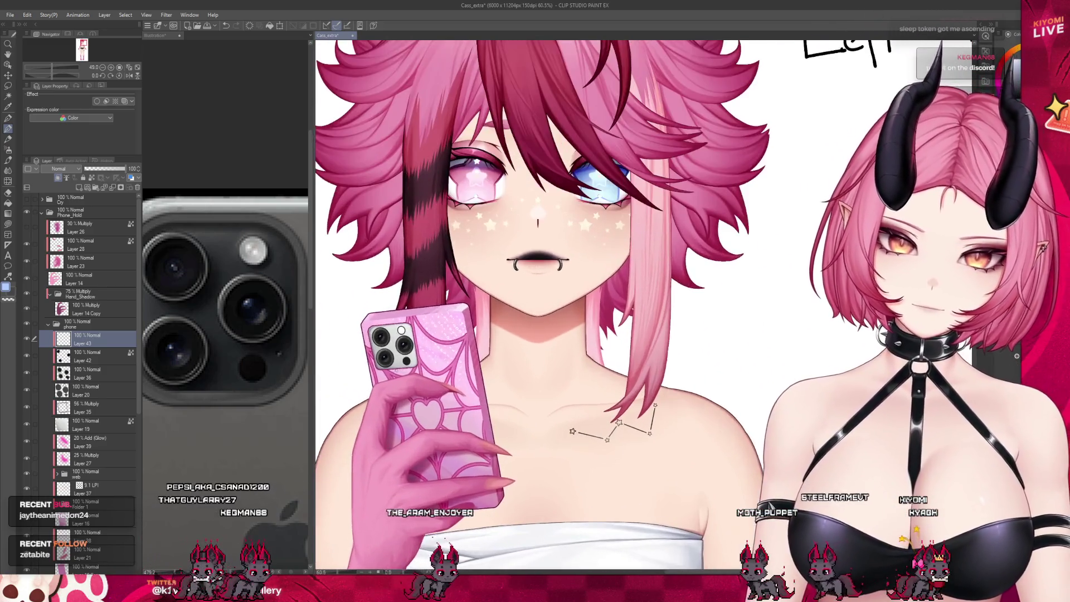
scroll(396, 329, "up", 3)
key("ctrl+s")
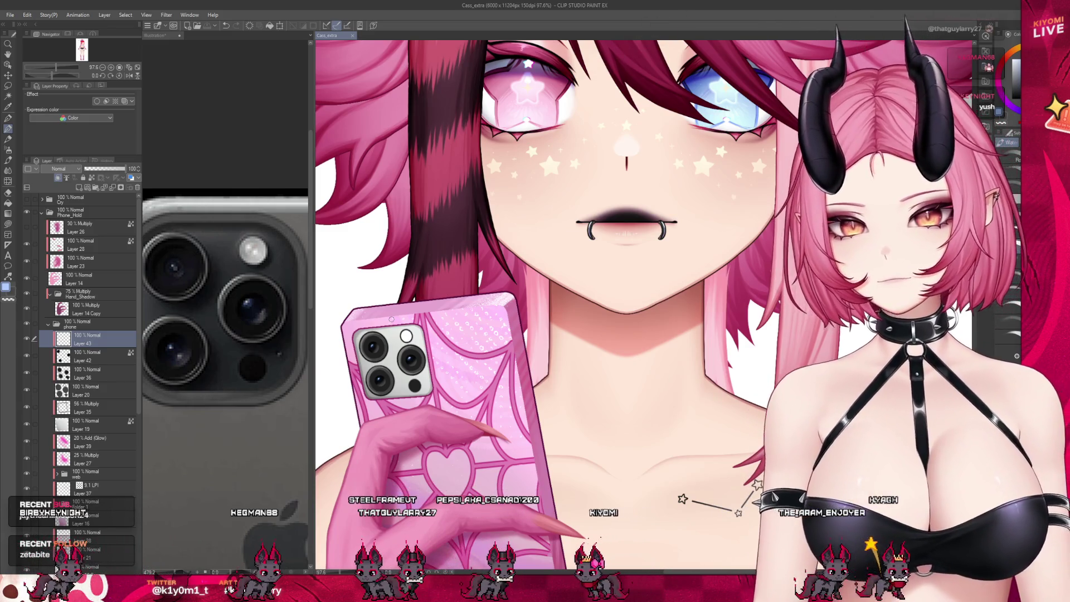
scroll(393, 343, "up", 4)
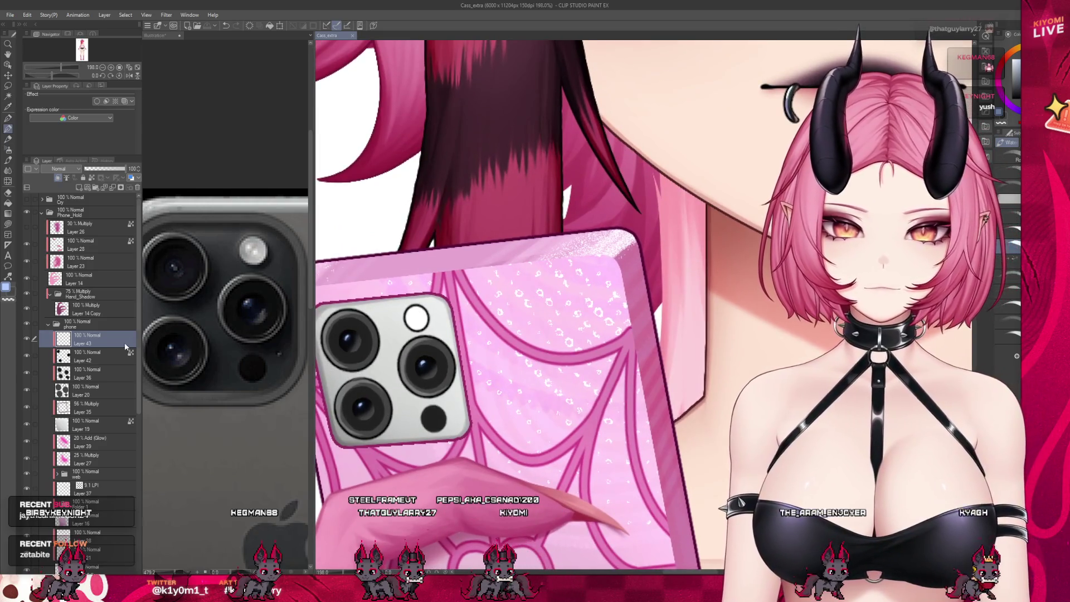
left_click(89, 357)
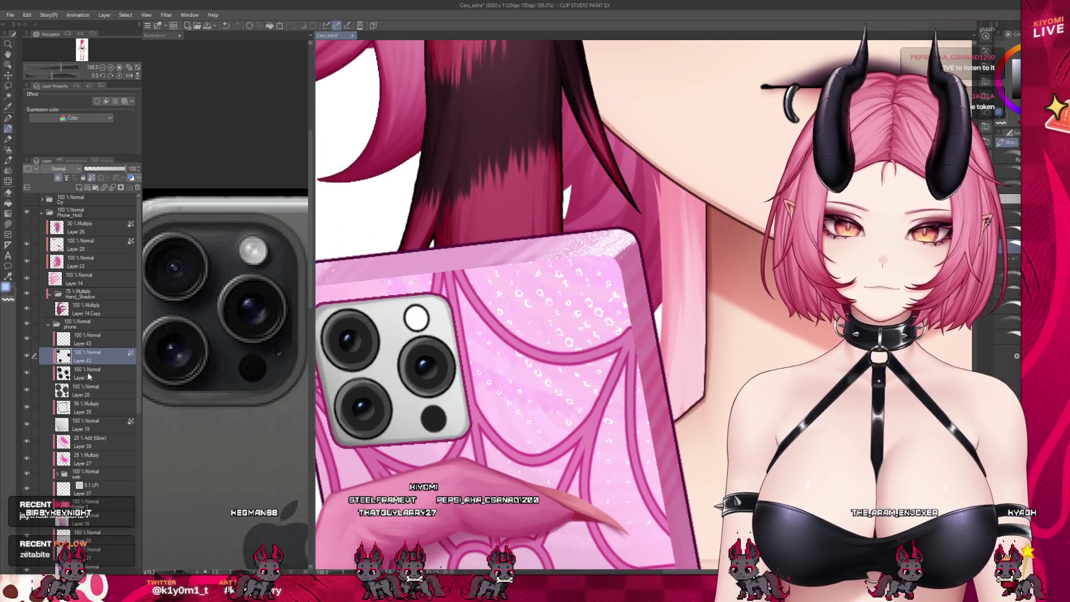
left_click(88, 372)
key("ctrl+plus")
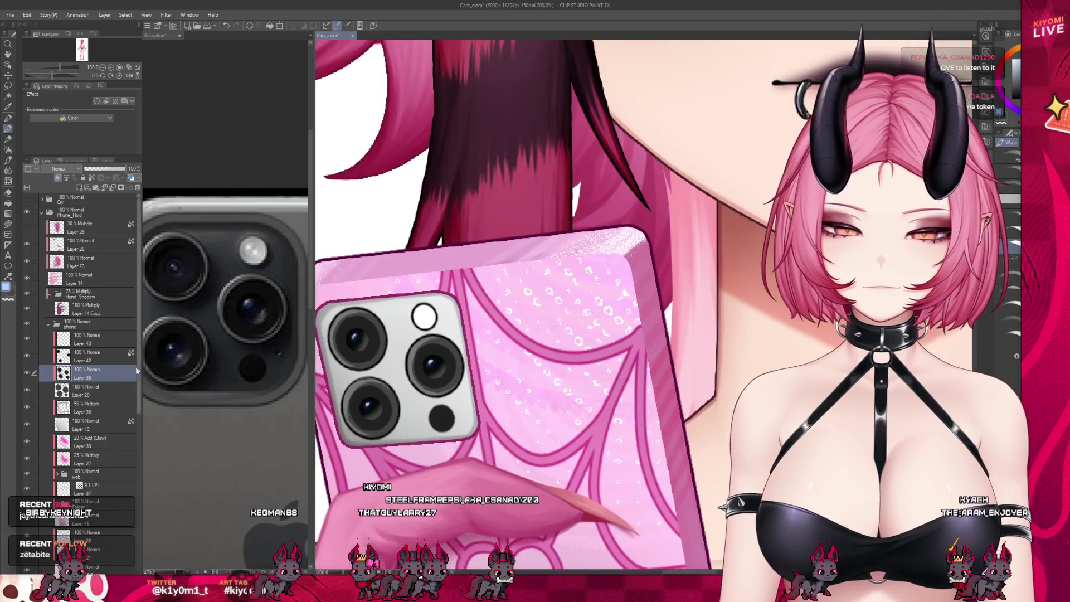
scroll(380, 432, "up", 1)
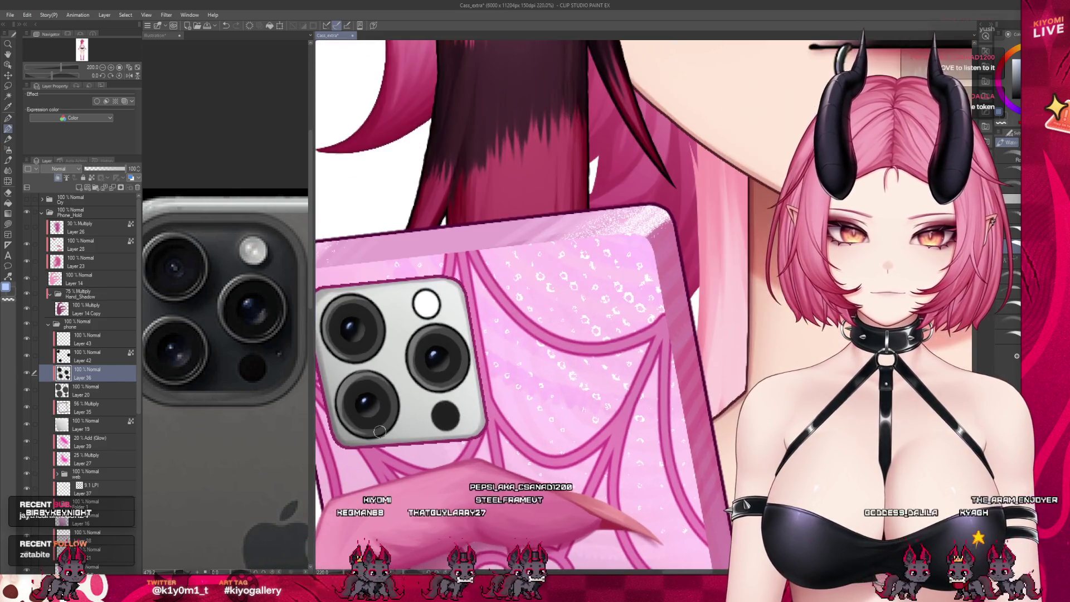
scroll(358, 414, "up", 2)
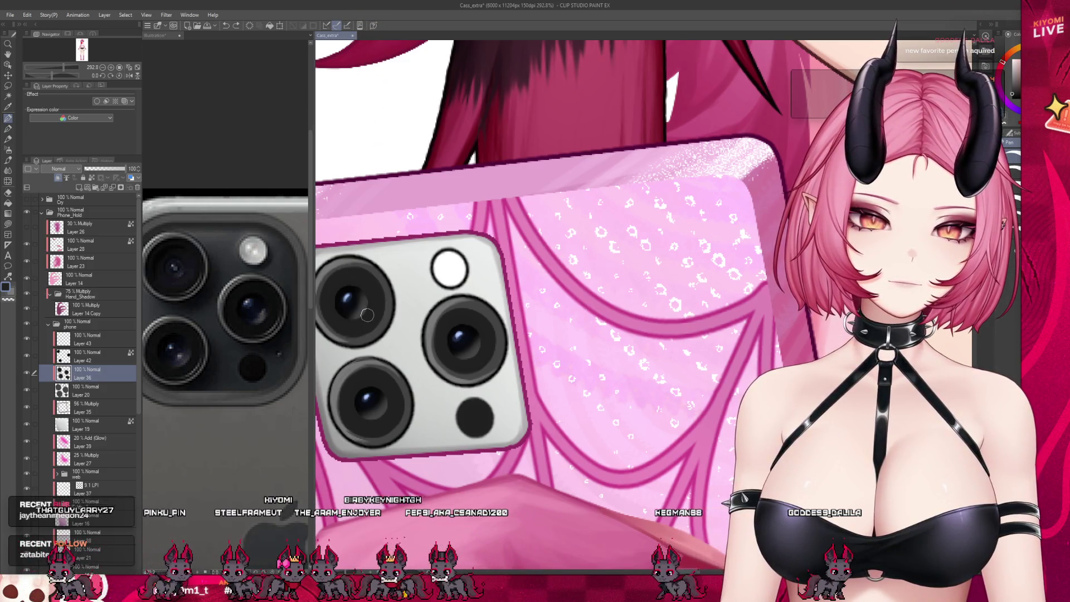
scroll(518, 316, "down", 3)
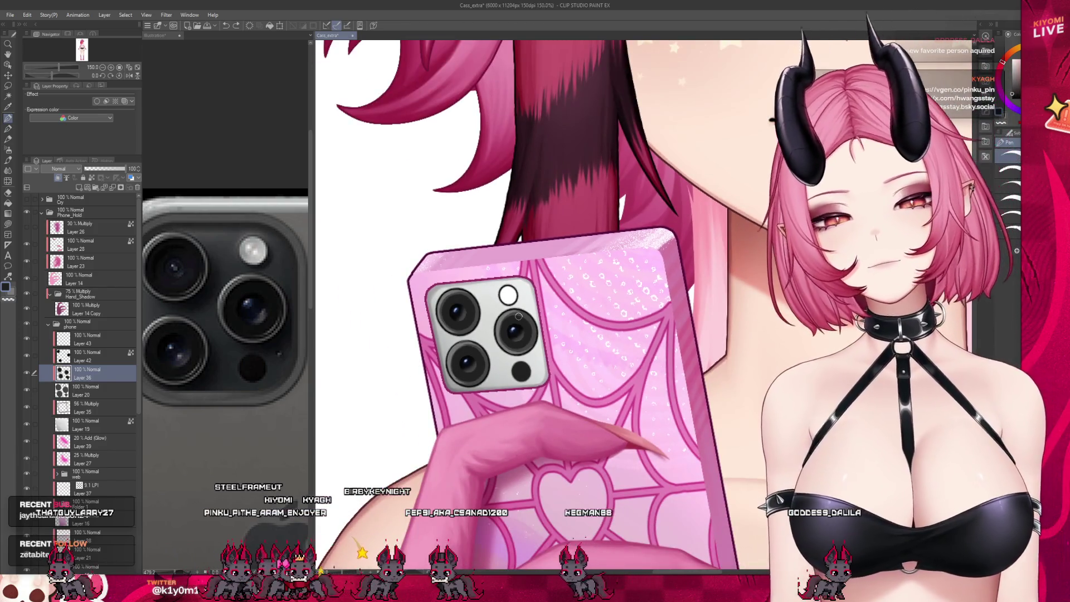
scroll(493, 299, "up", 3)
scroll(494, 299, "up", 2)
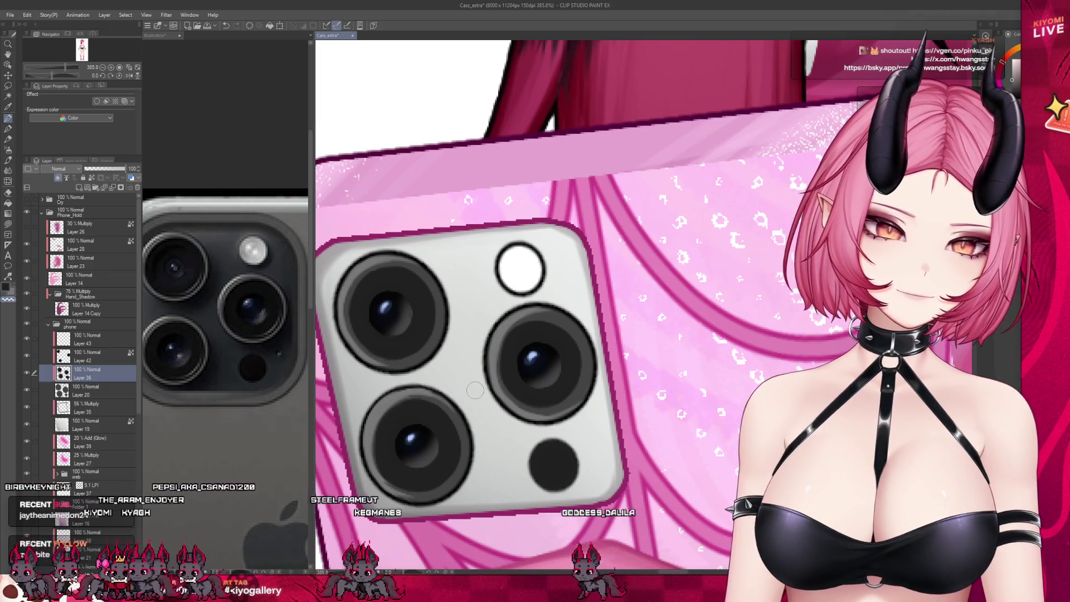
scroll(435, 329, "down", 5)
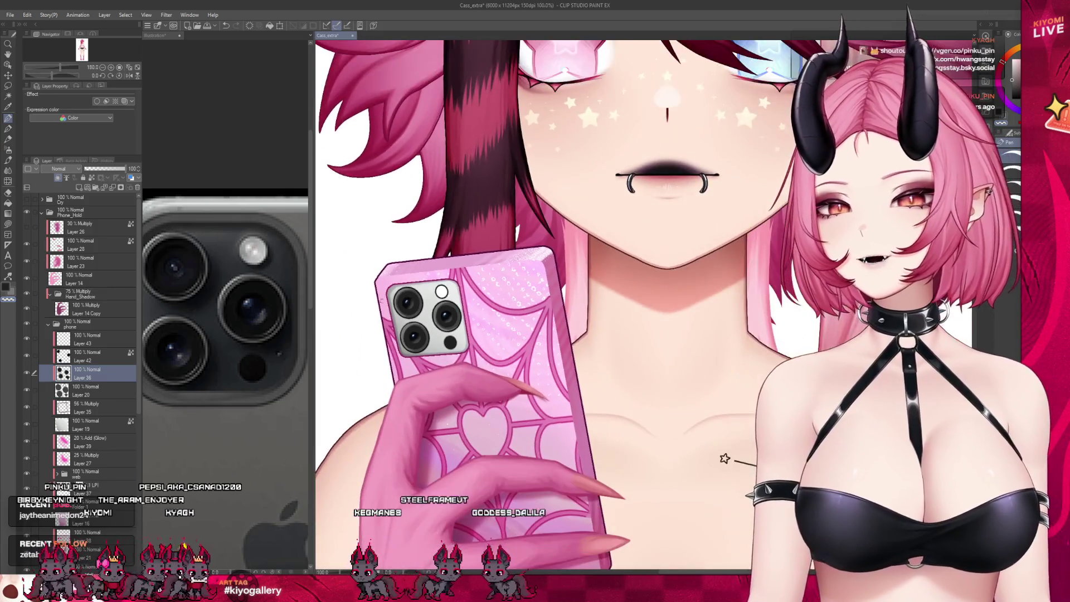
left_click(42, 218)
Collapse the Phone_hold folder and narrow the phone reference to a thin strip
left_click(26, 212)
scroll(440, 252, "down", 3)
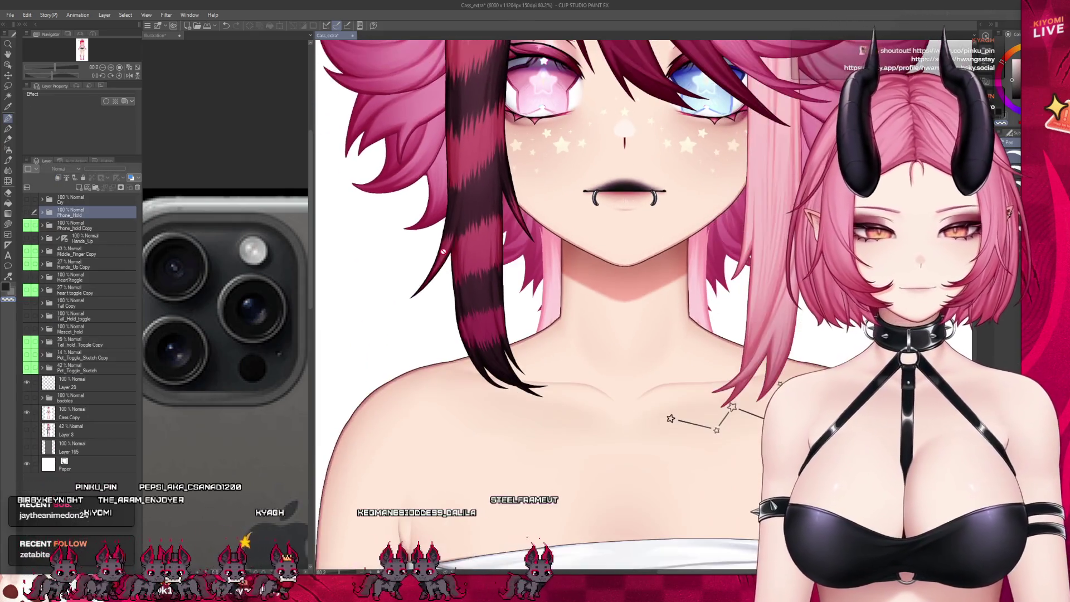
scroll(440, 252, "down", 2)
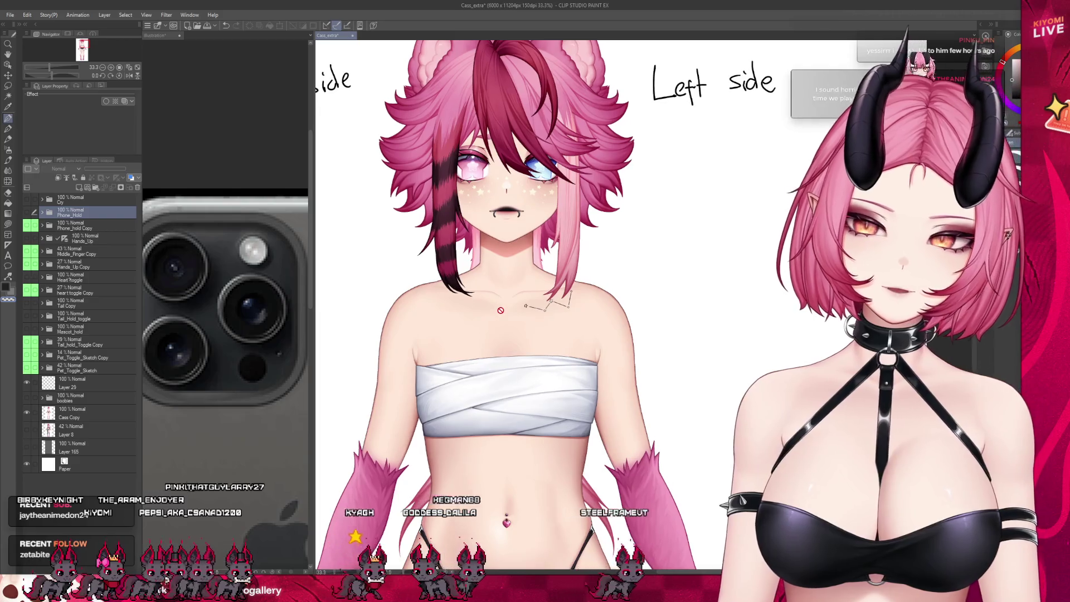
left_click_drag(309, 323, 162, 323)
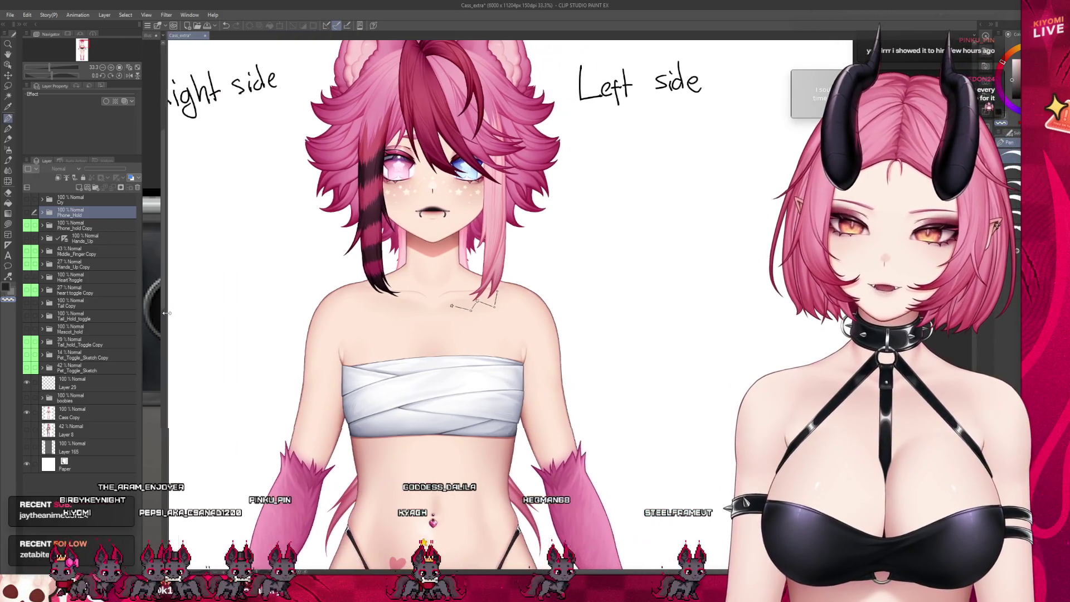
scroll(444, 340, "up", 1)
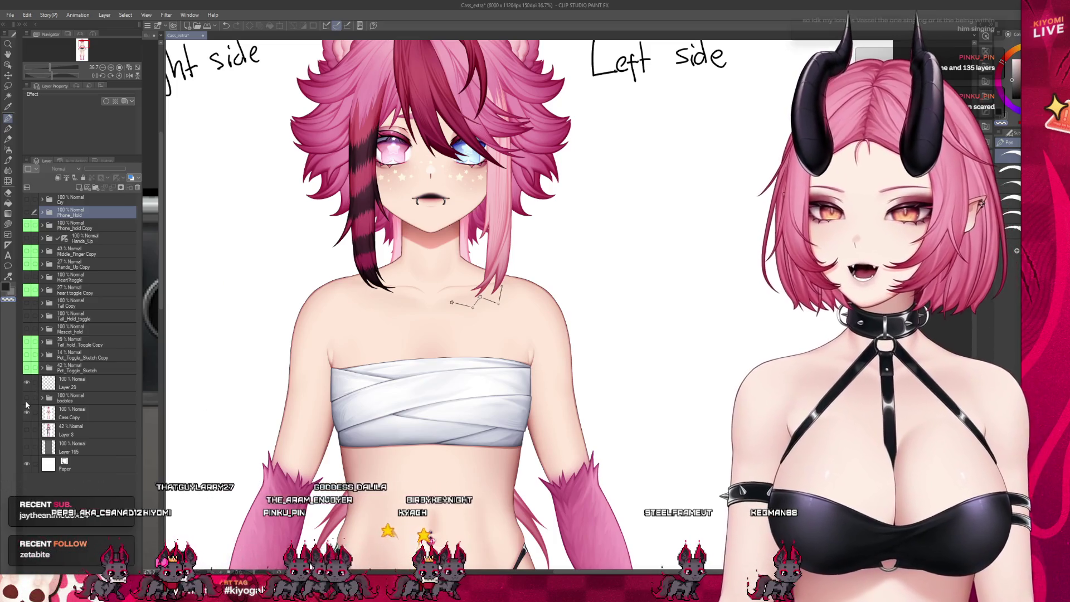
Toggle the boobies layer's visibility on and off to compare, leaving it hidden
left_click(26, 399)
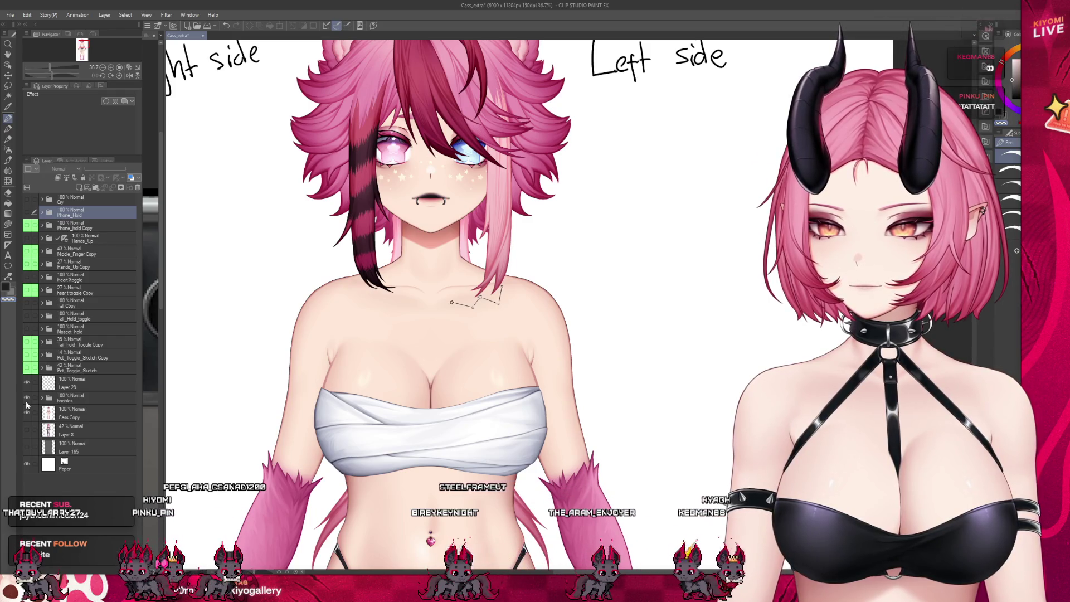
left_click(26, 398)
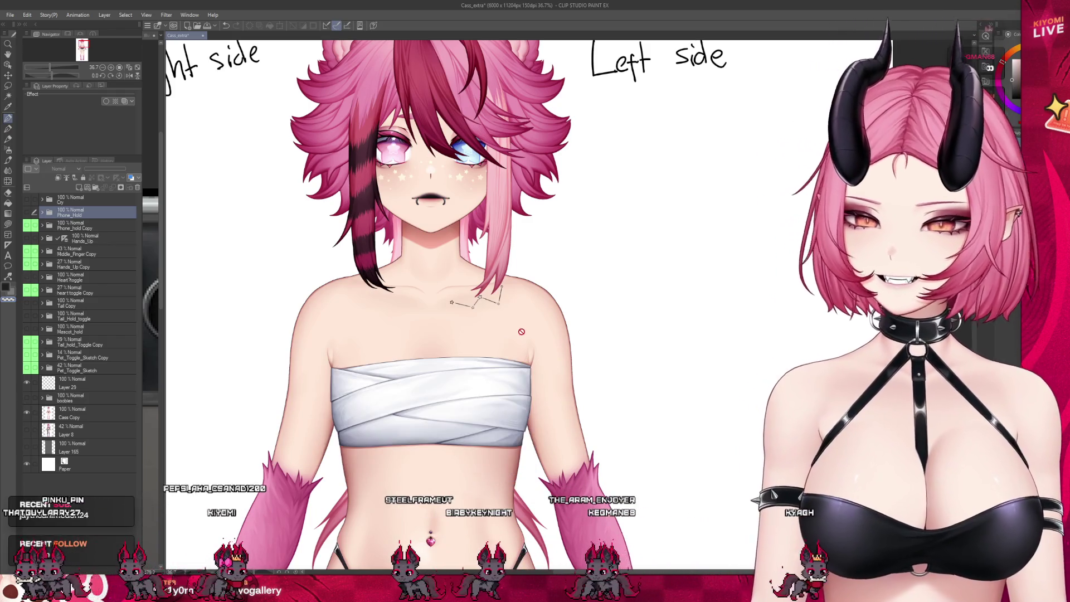
scroll(443, 324, "up", 2)
left_click(27, 398)
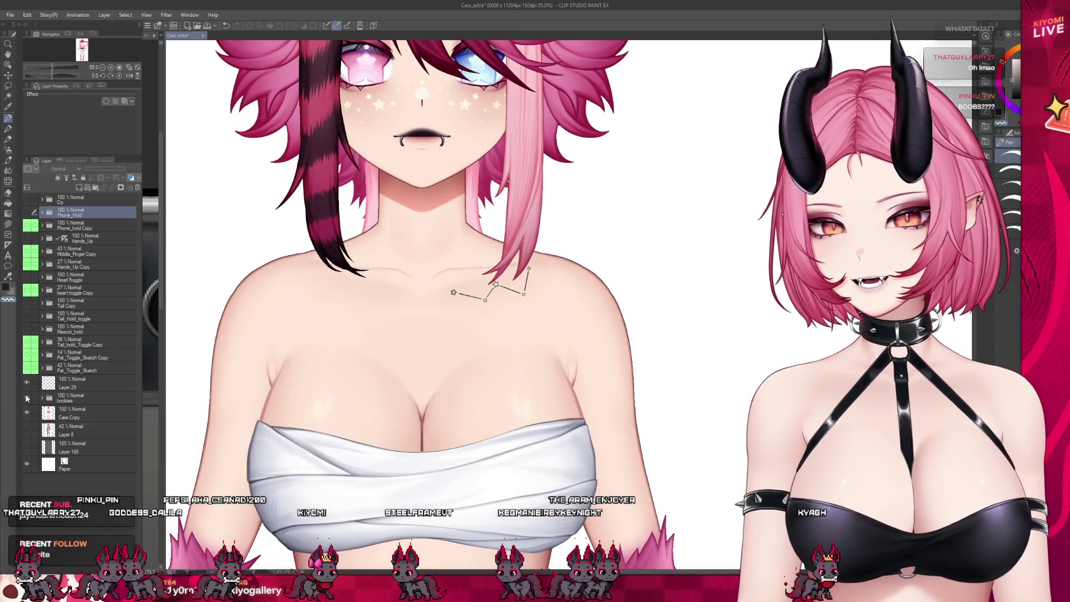
scroll(461, 362, "down", 2)
scroll(461, 362, "up", 1)
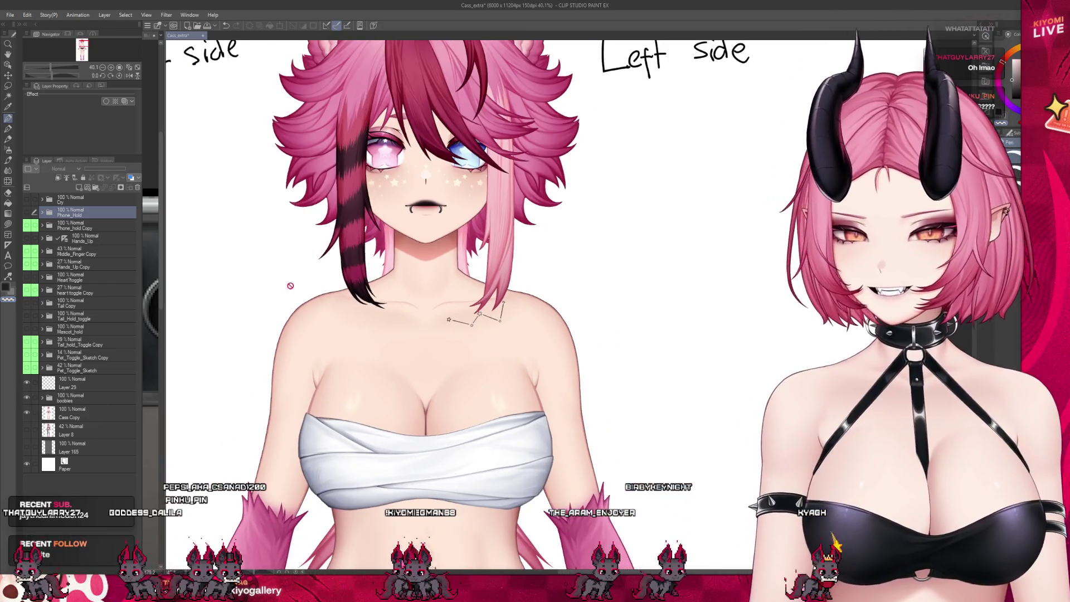
left_click(26, 398)
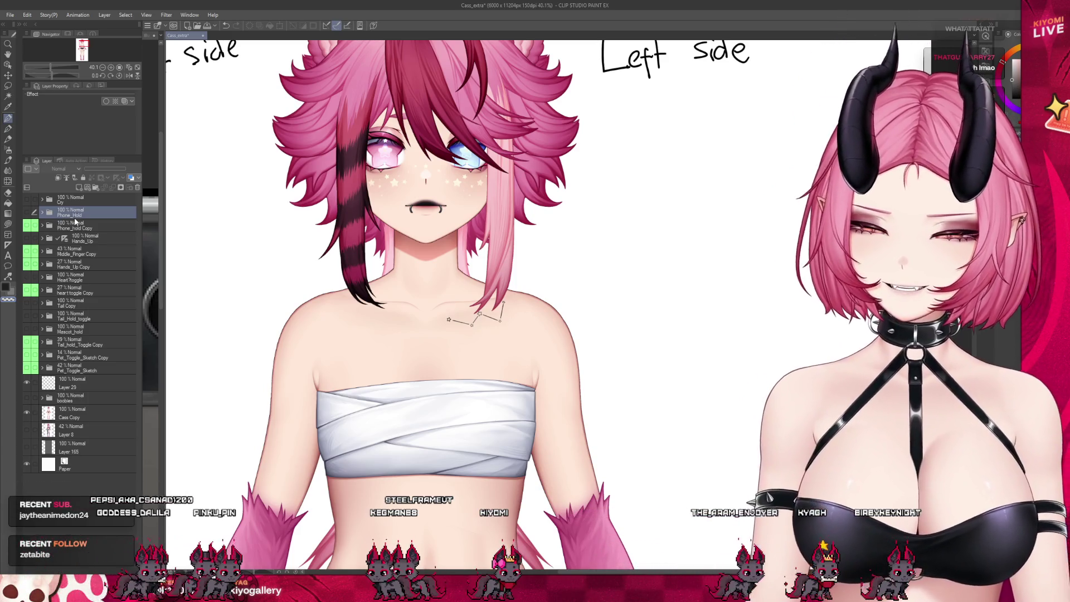
scroll(426, 315, "up", 2)
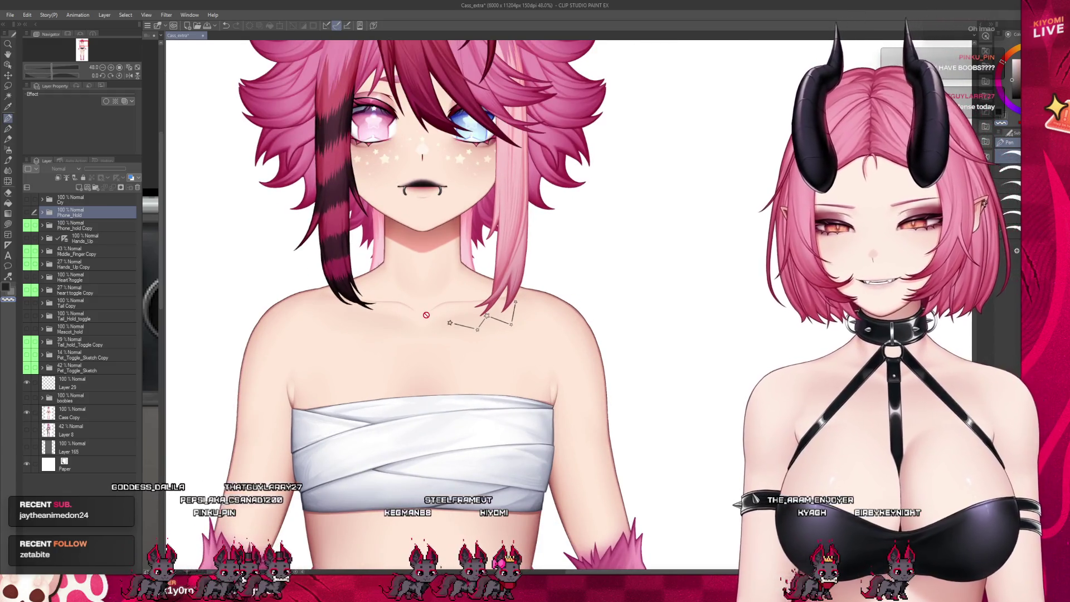
Show the phone and hand artwork again and zoom in on it
left_click(27, 213)
scroll(343, 292, "down", 2)
scroll(343, 293, "up", 3)
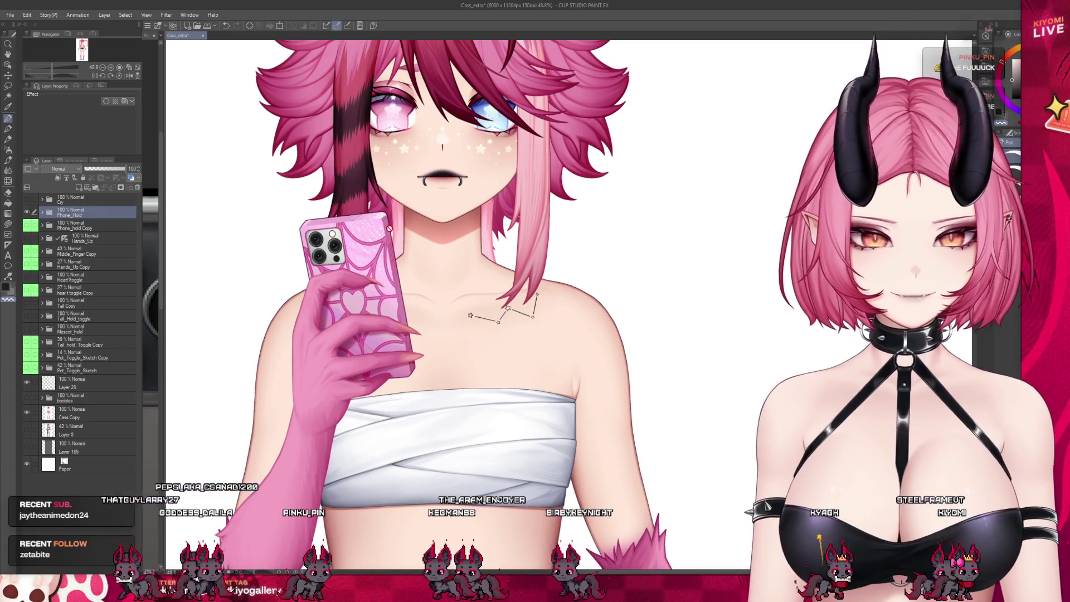
scroll(378, 216, "up", 2)
scroll(378, 216, "up", 2)
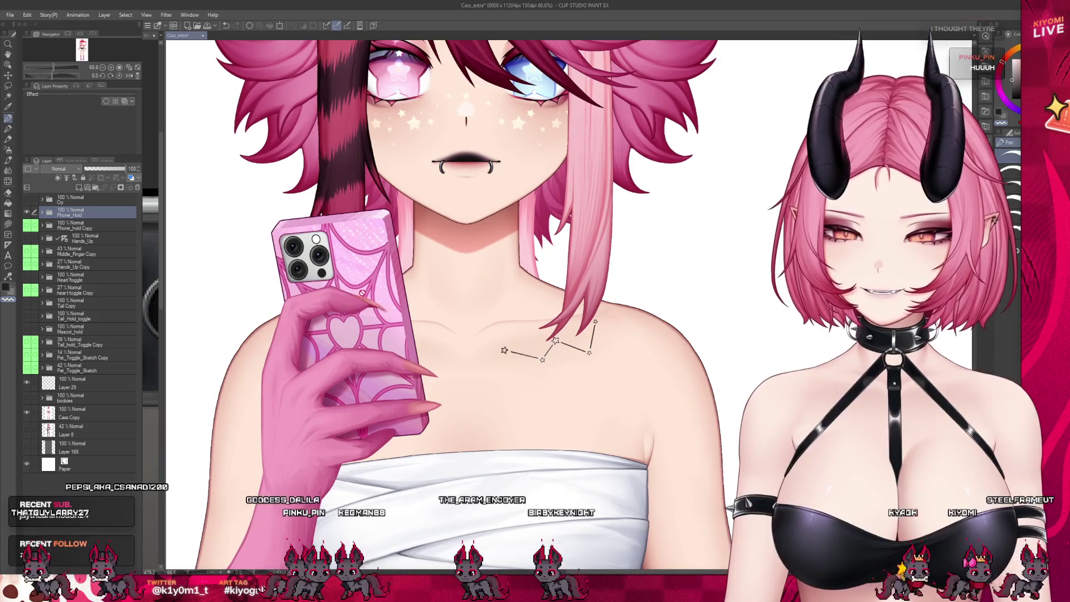
scroll(362, 277, "up", 2)
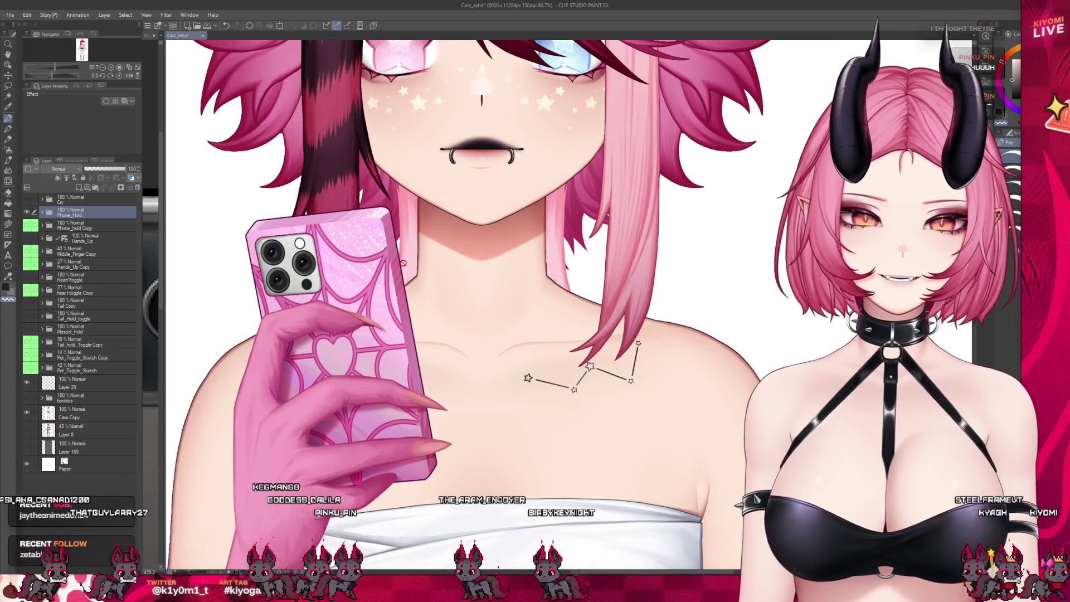
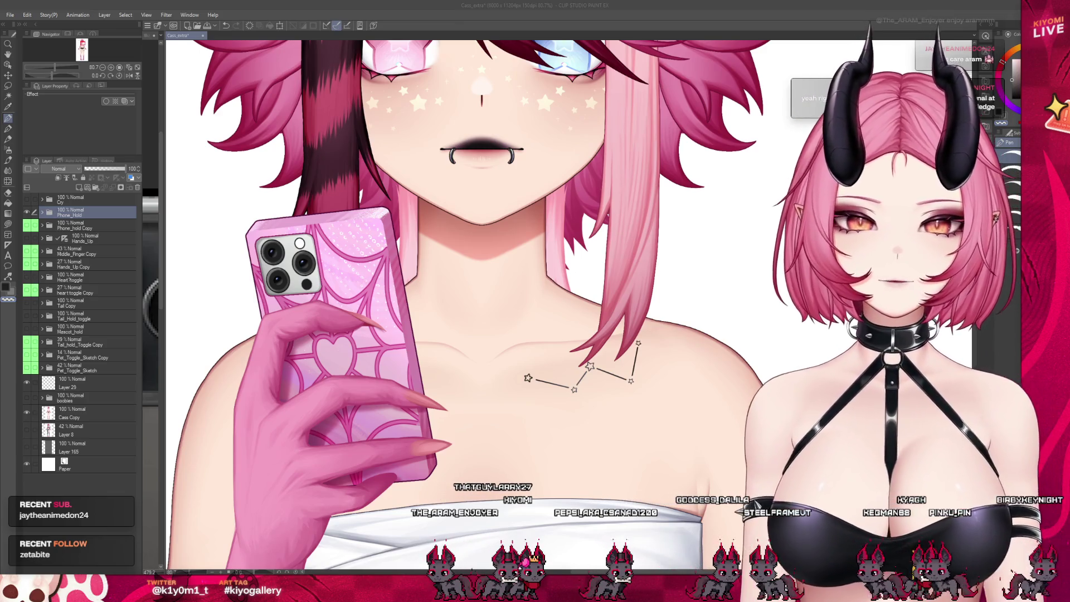
Expand the Phone_Hold folder in the Layer panel and select Layer 23 inside it
scroll(468, 306, "down", 3)
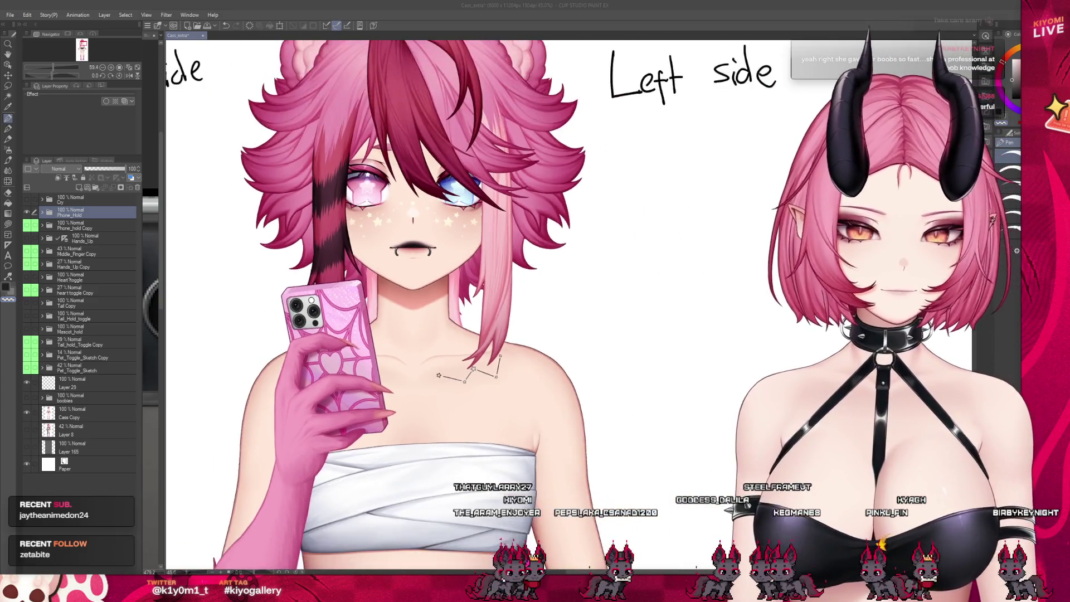
scroll(469, 307, "up", 2)
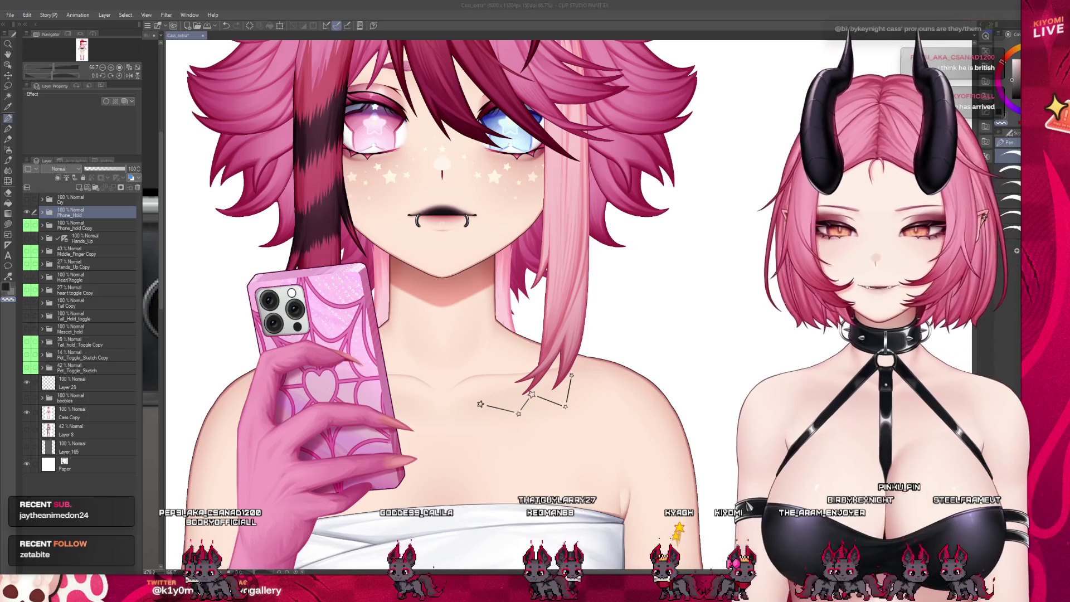
scroll(438, 301, "down", 3)
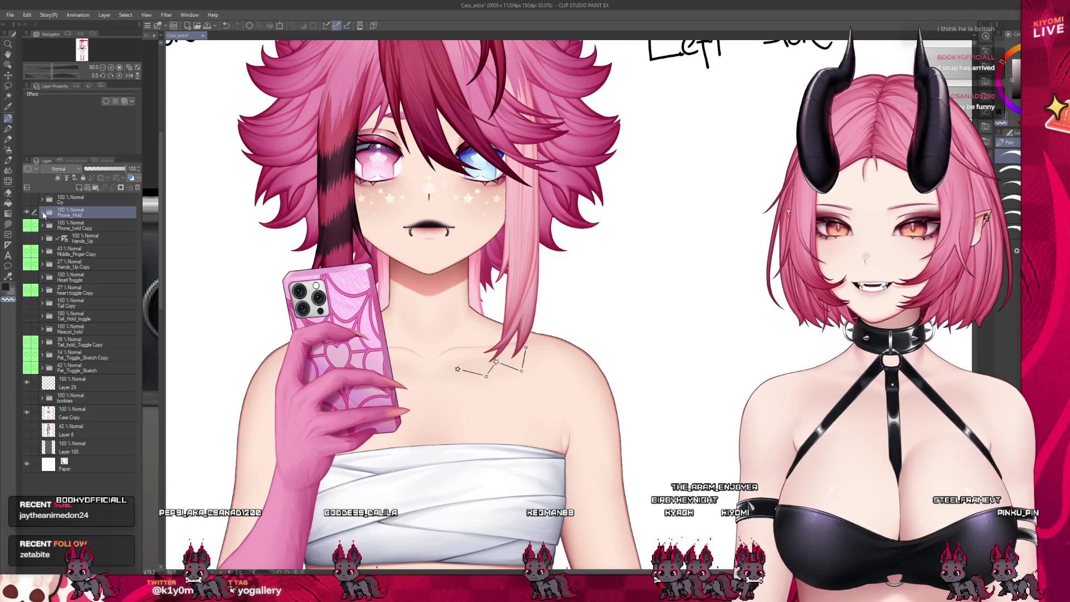
scroll(438, 301, "down", 2)
scroll(438, 301, "up", 2)
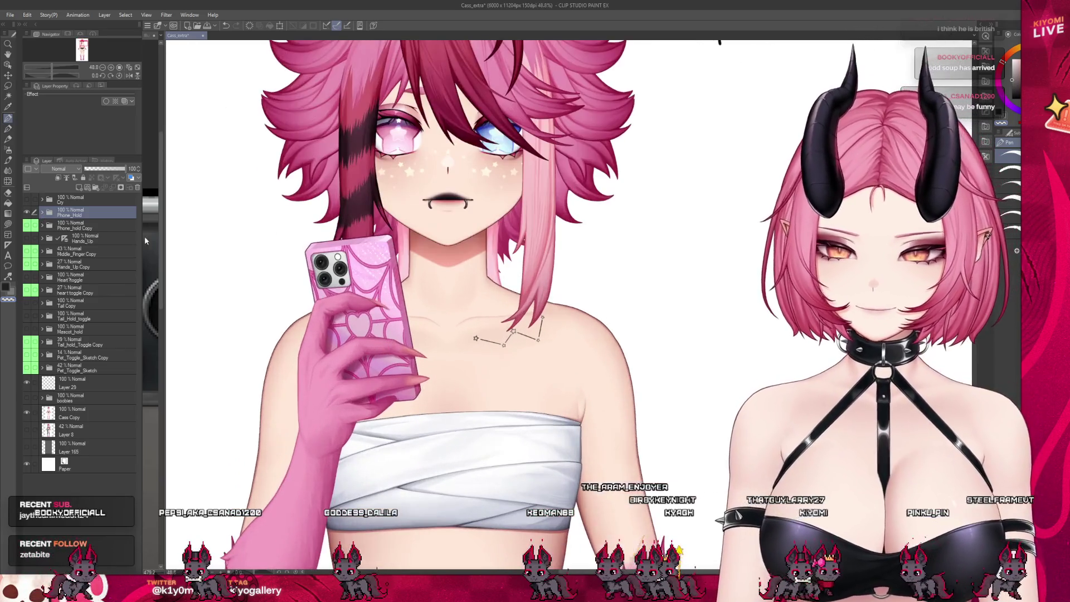
left_click(42, 212)
left_click(34, 262)
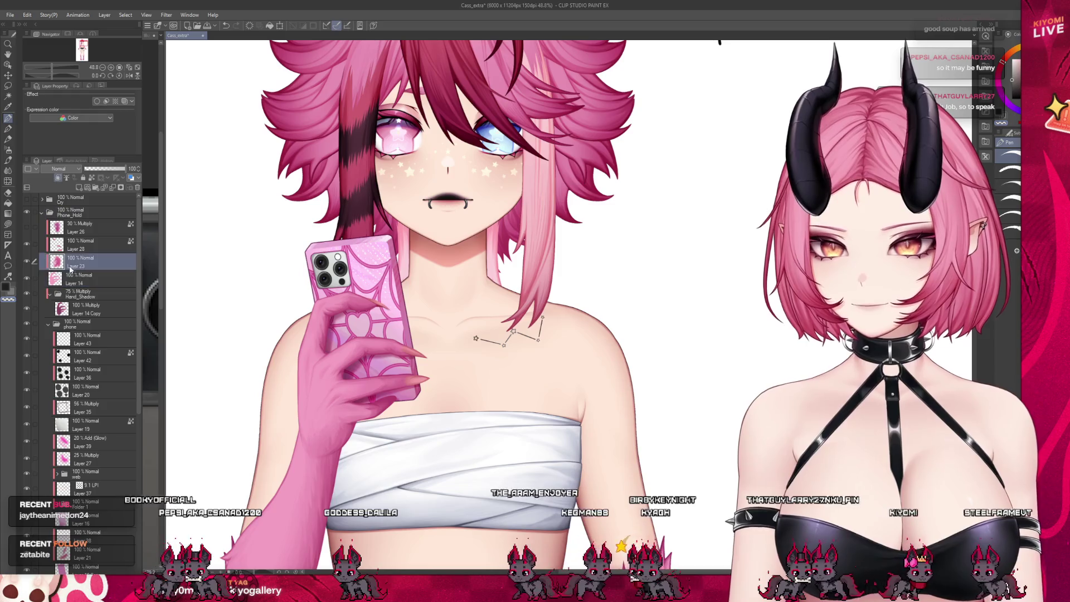
Delete the Multiply Layer 26, then toggle the phone folder's visibility to compare
scroll(290, 296, "up", 3)
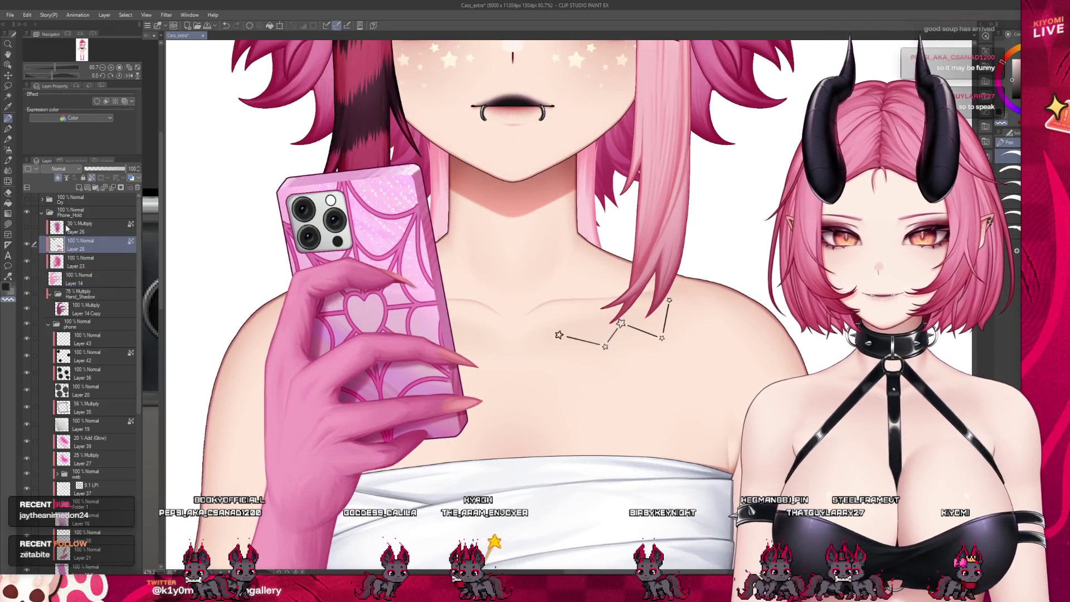
left_click(78, 228)
left_click(139, 188)
left_click(116, 299)
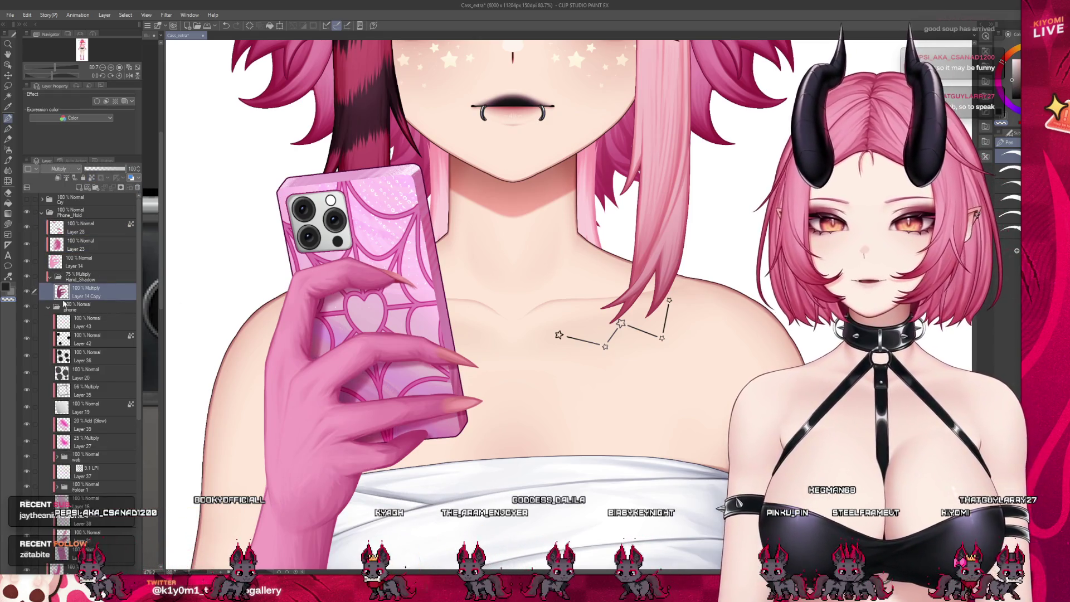
left_click(75, 306)
left_click(26, 307)
left_click(26, 307)
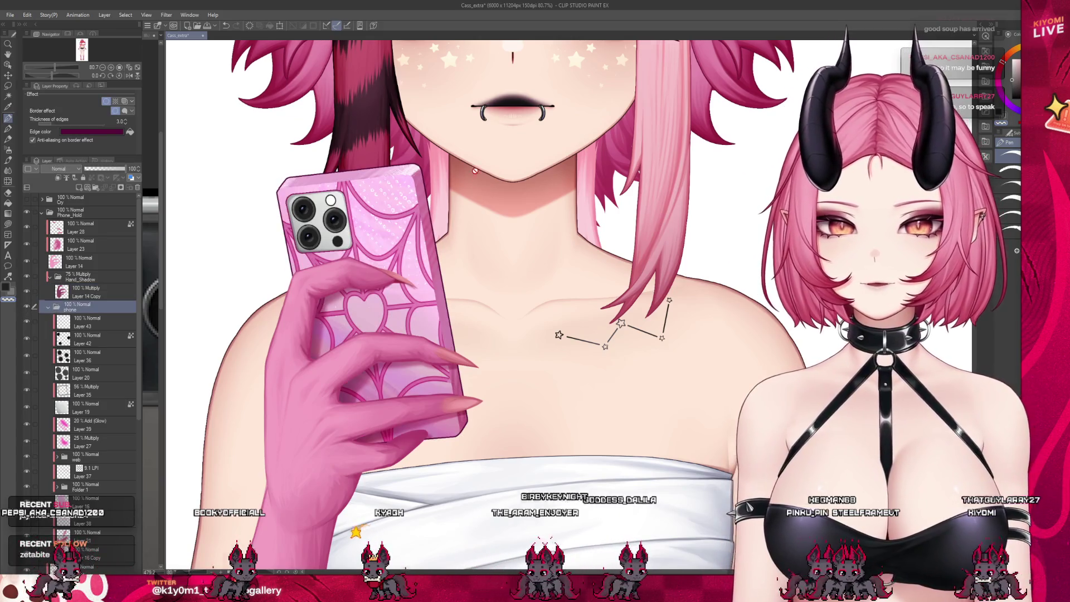
Collapse the Hand_Shadow folder and select Layers 43 and 42 in the phone folder
scroll(330, 164, "up", 2)
scroll(191, 171, "up", 1)
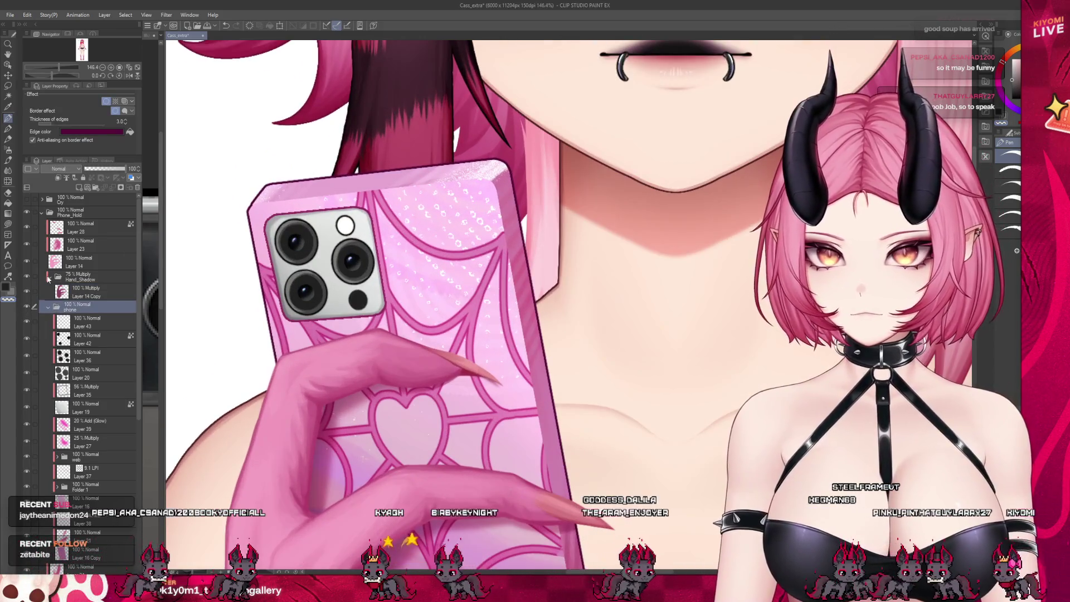
left_click(49, 277)
left_click(42, 310)
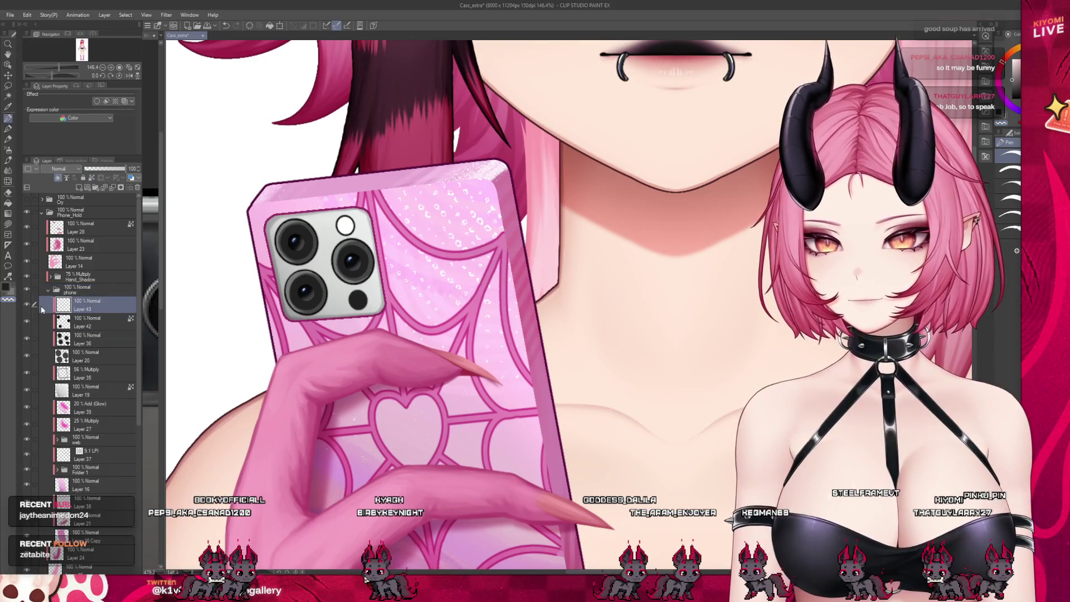
scroll(256, 227, "up", 3)
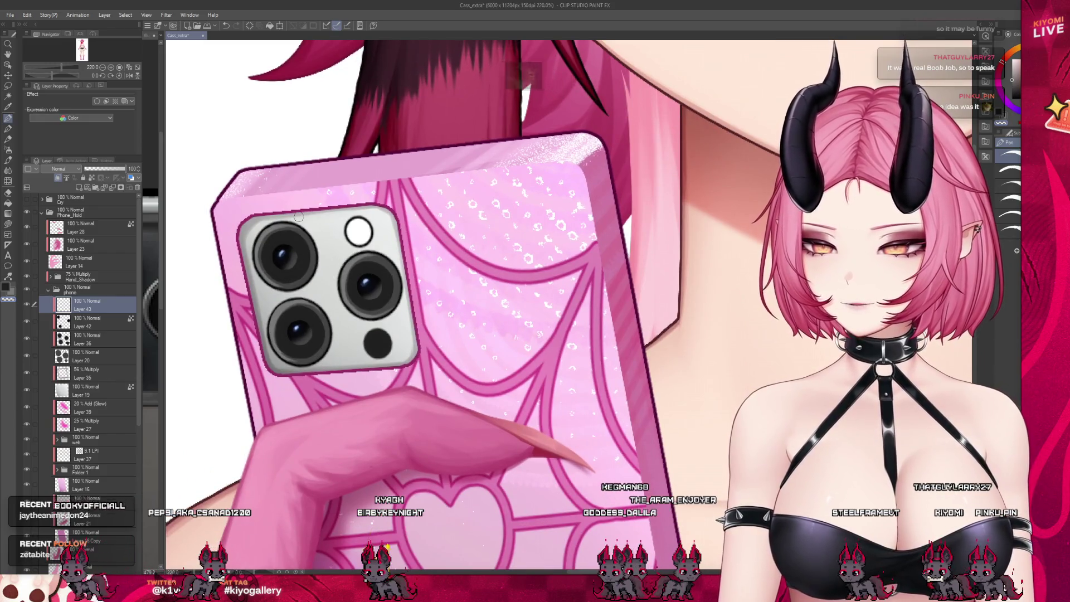
scroll(298, 216, "up", 3)
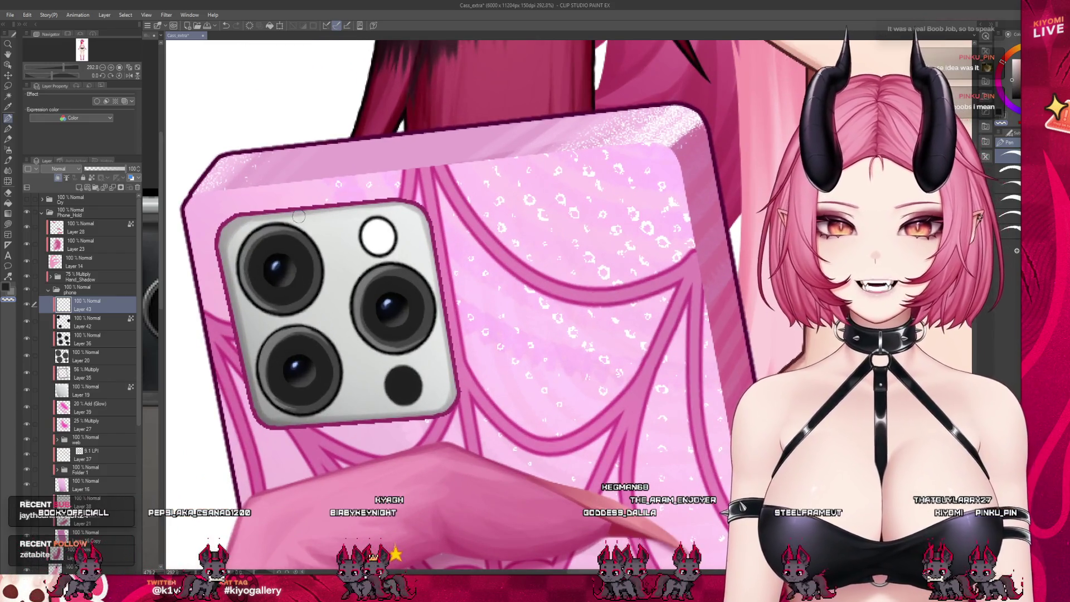
scroll(299, 217, "up", 1)
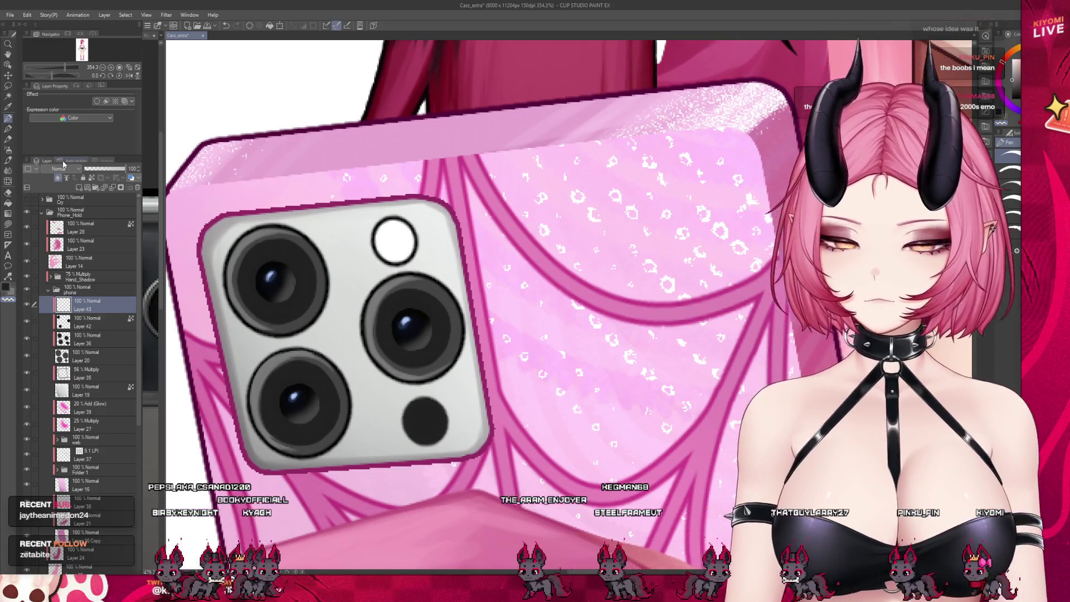
left_click(97, 320)
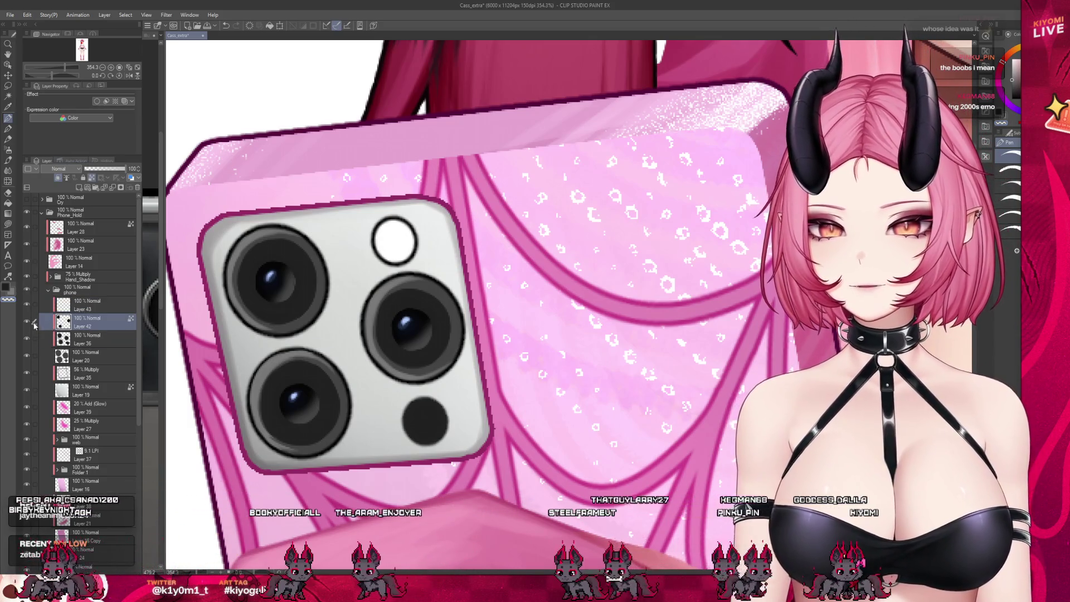
scroll(516, 243, "down", 1)
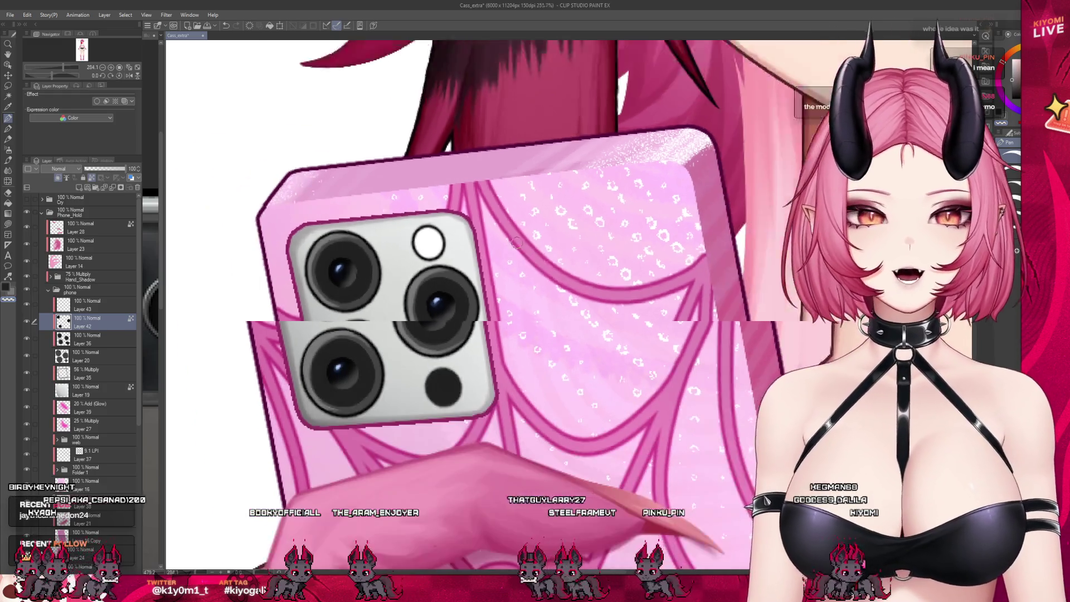
scroll(516, 242, "down", 4)
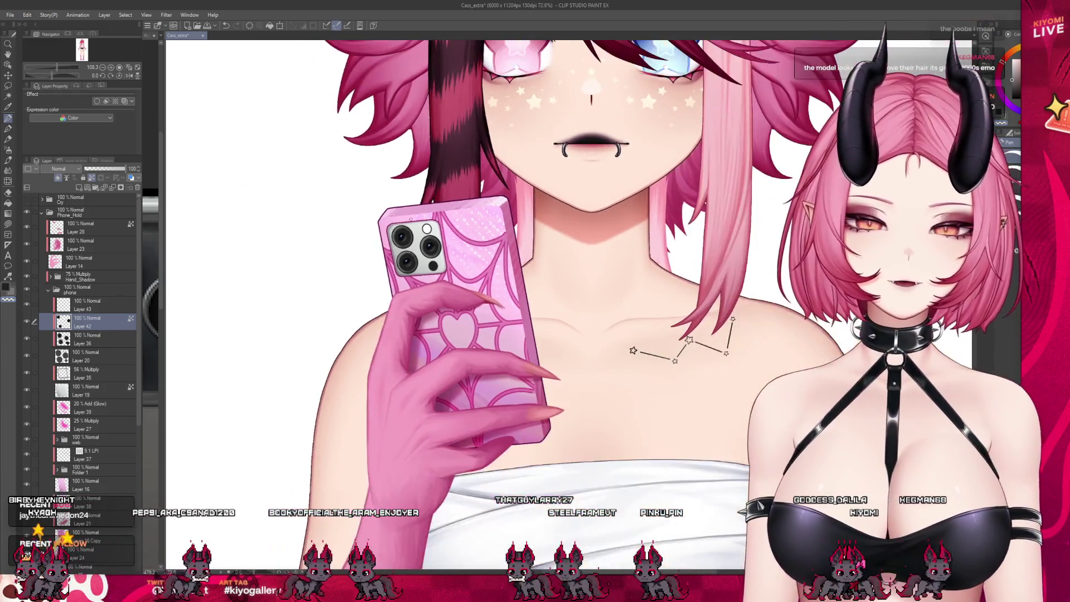
scroll(516, 242, "down", 5)
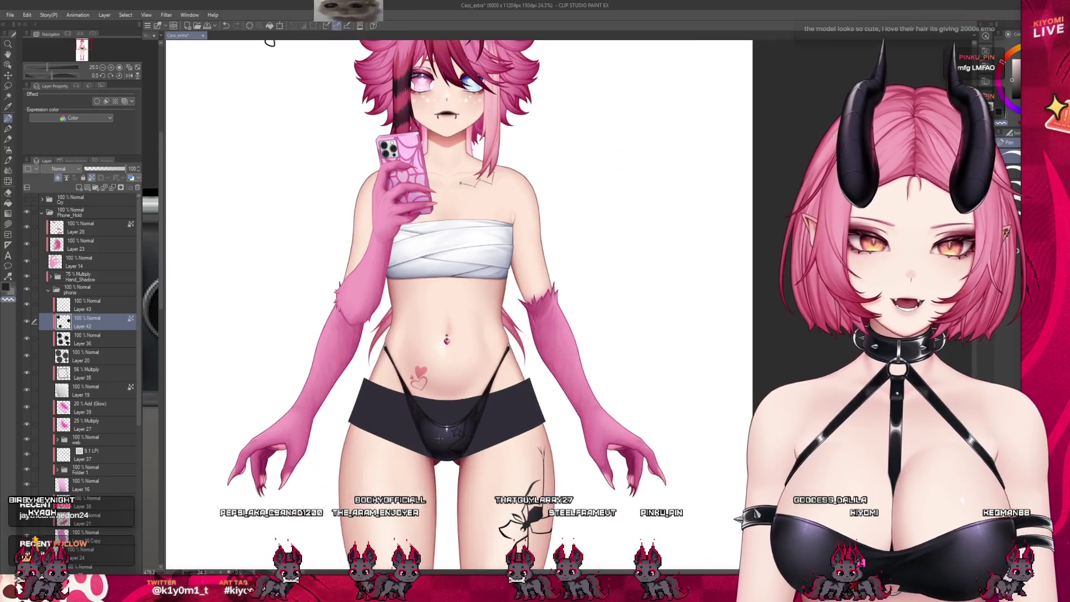
scroll(454, 416, "up", 1)
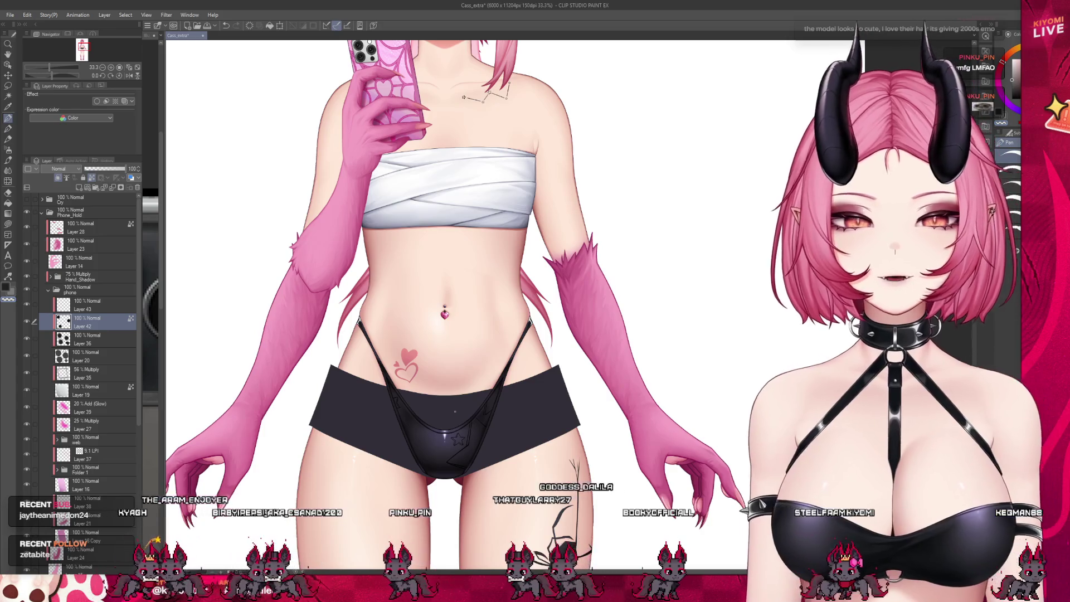
scroll(455, 411, "up", 1)
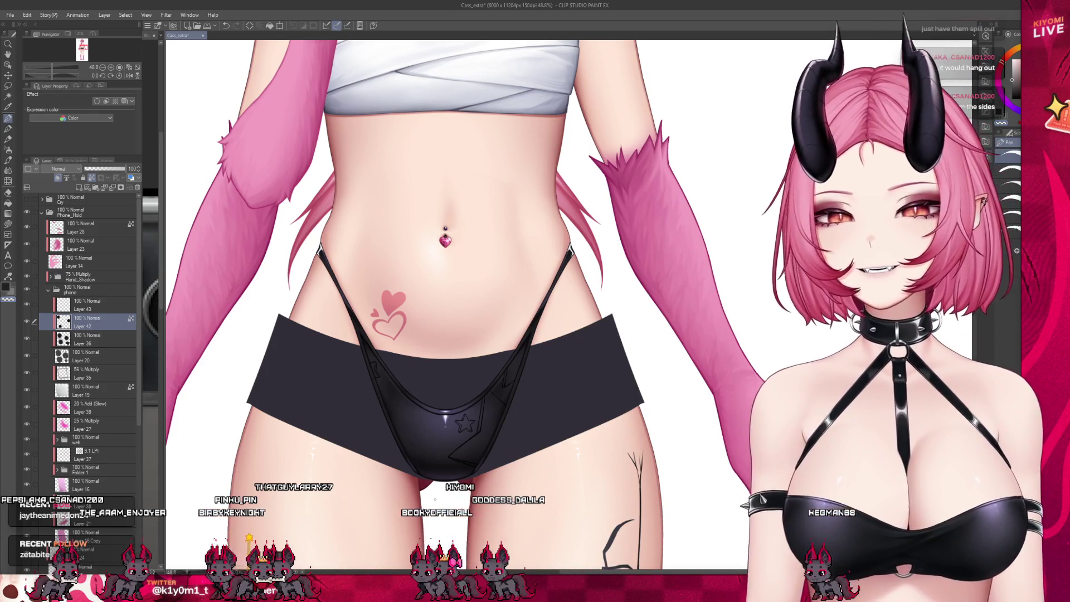
scroll(429, 496, "down", 1)
scroll(446, 443, "down", 1)
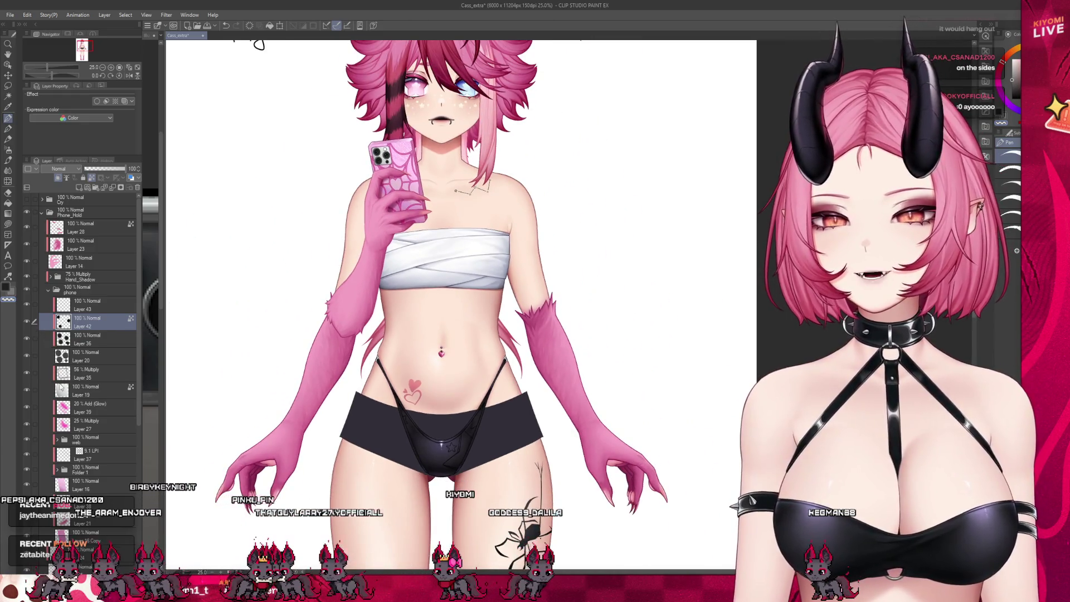
scroll(84, 346, "down", 3)
scroll(70, 486, "down", 4)
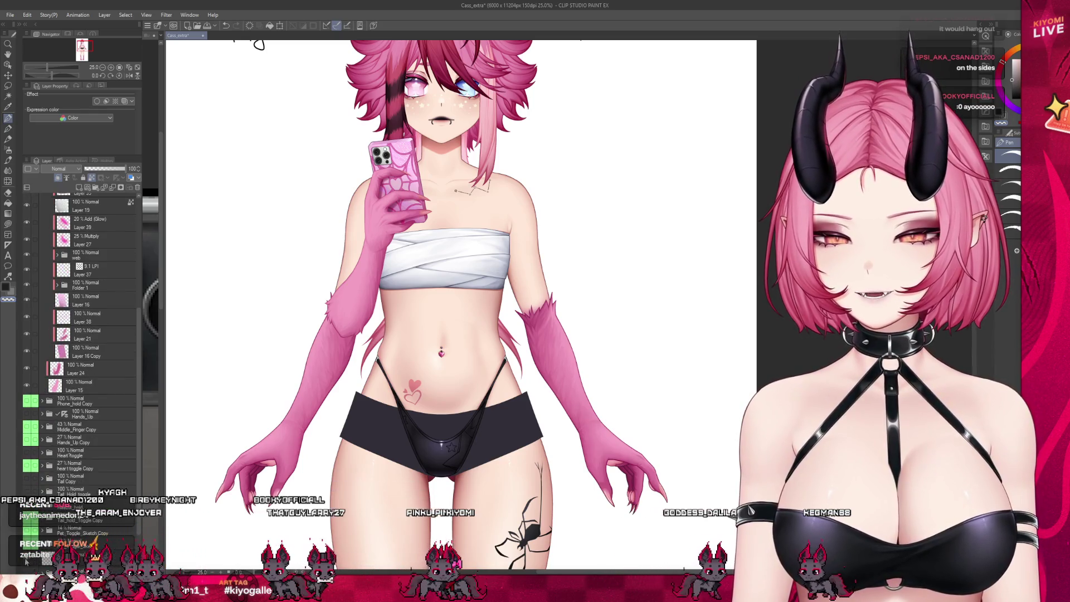
scroll(25, 561, "down", 1)
left_click(28, 564)
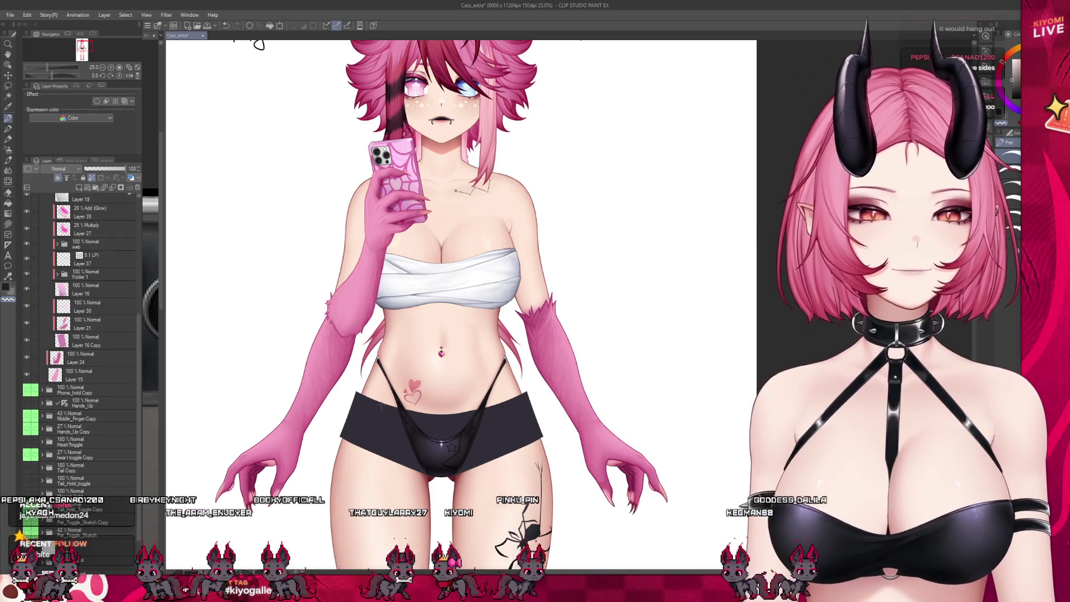
scroll(381, 405, "down", 1)
scroll(381, 405, "up", 2)
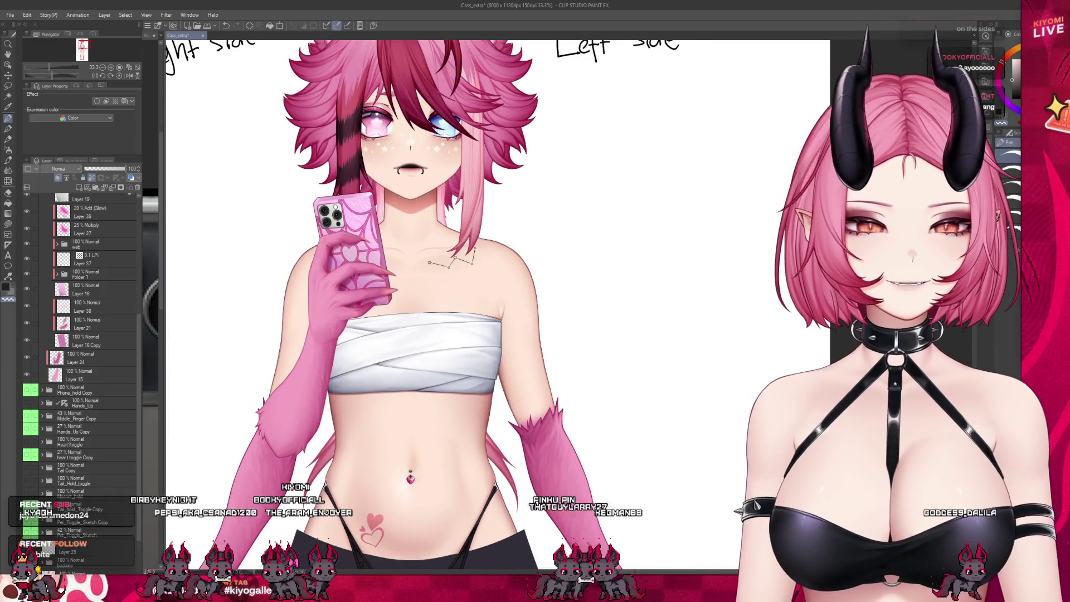
scroll(412, 301, "down", 2)
scroll(412, 301, "up", 2)
scroll(429, 195, "up", 2)
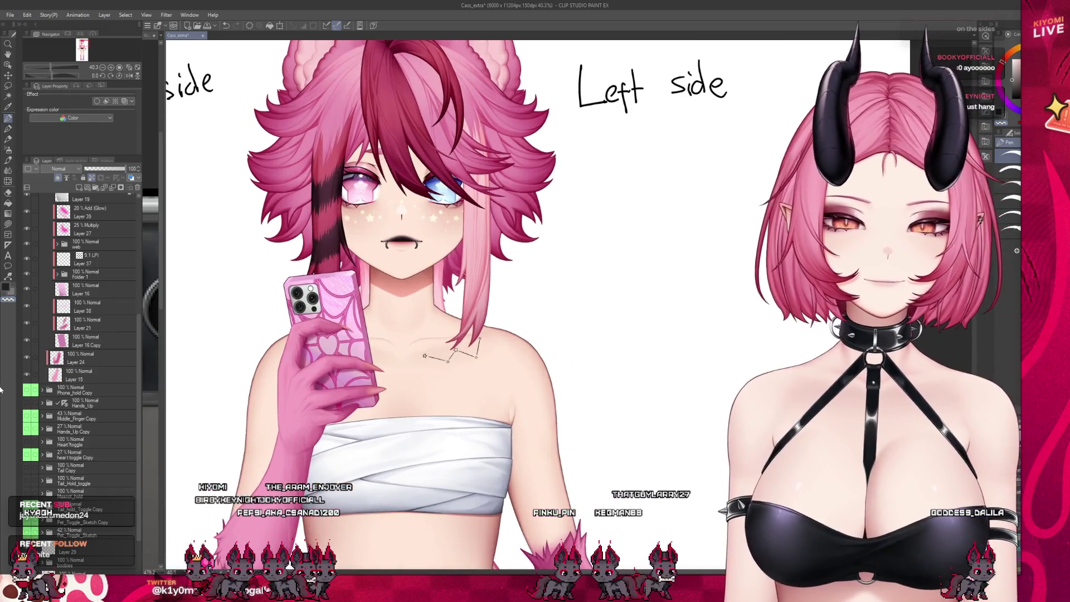
scroll(68, 394, "up", 4)
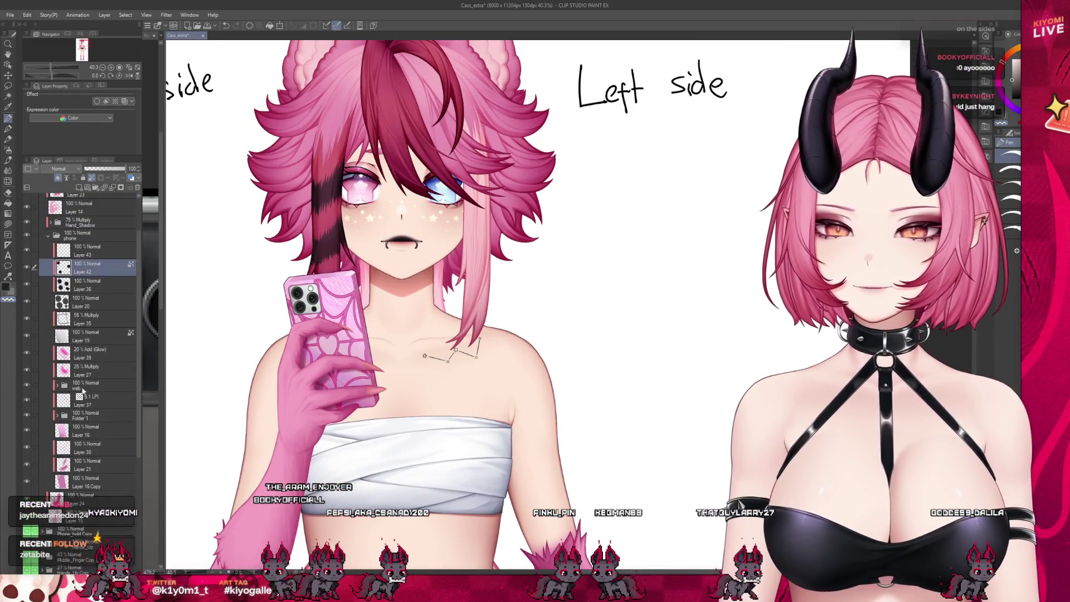
scroll(312, 284, "up", 6)
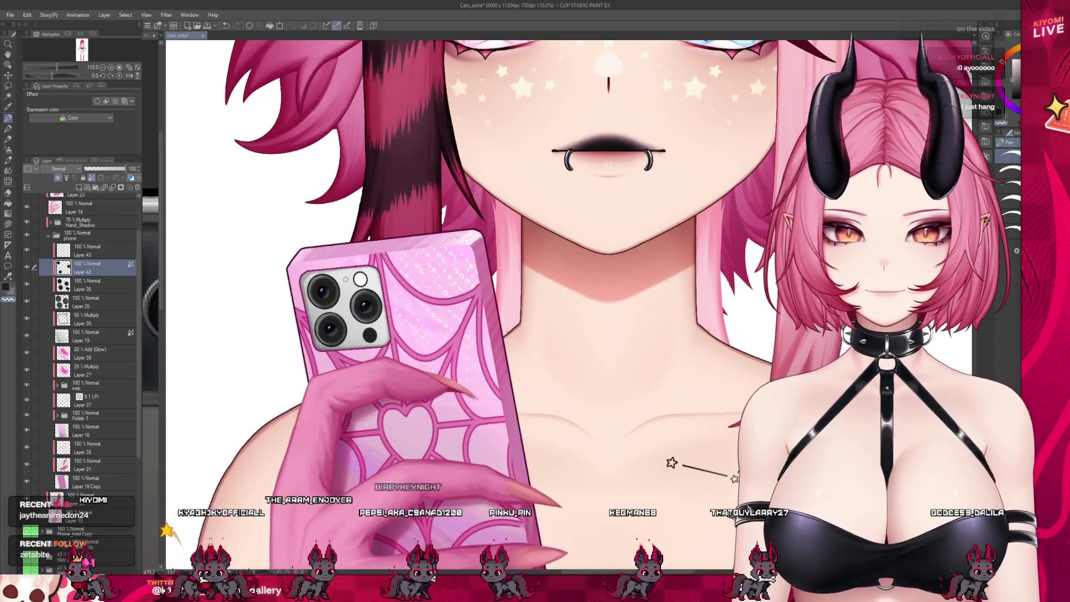
Compare the lenses with Layer 36 hidden and shown, select it, and switch to the brush
scroll(342, 283, "up", 5)
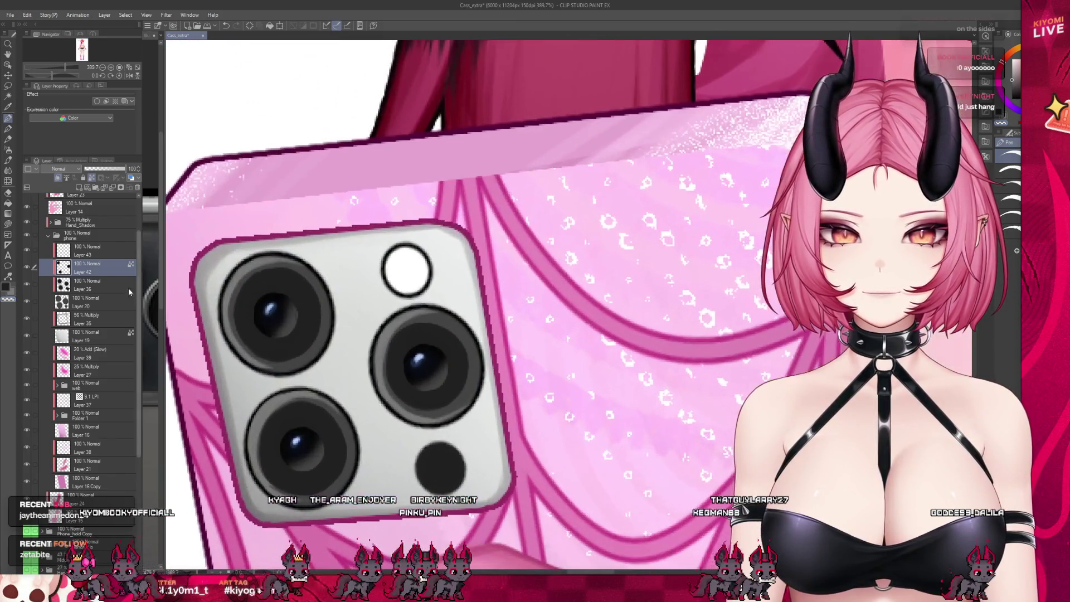
left_click(26, 286)
left_click(27, 286)
left_click(94, 285)
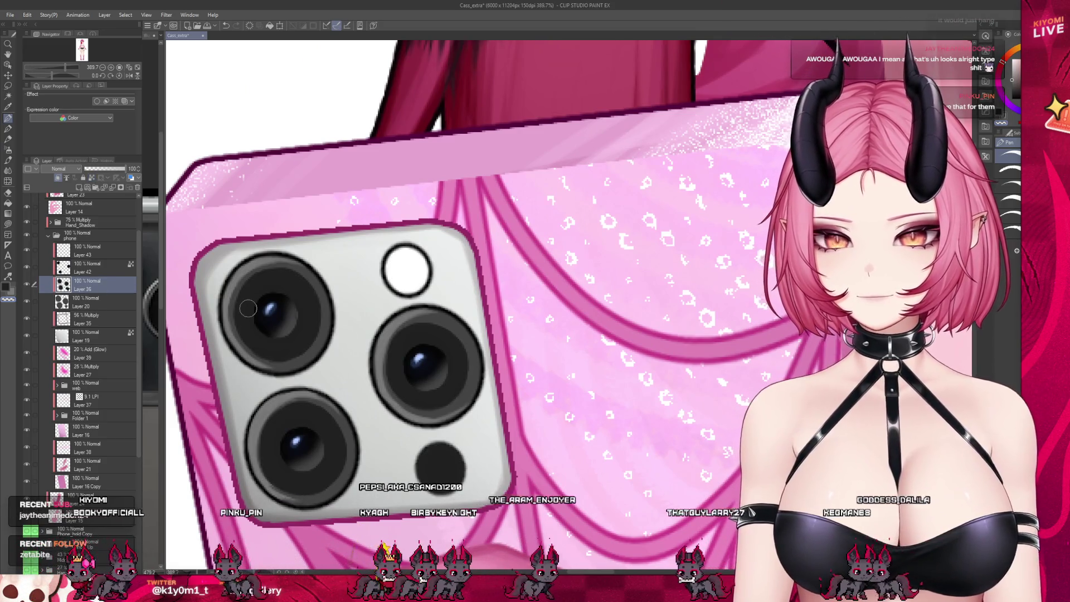
left_click(28, 285)
left_click(27, 285)
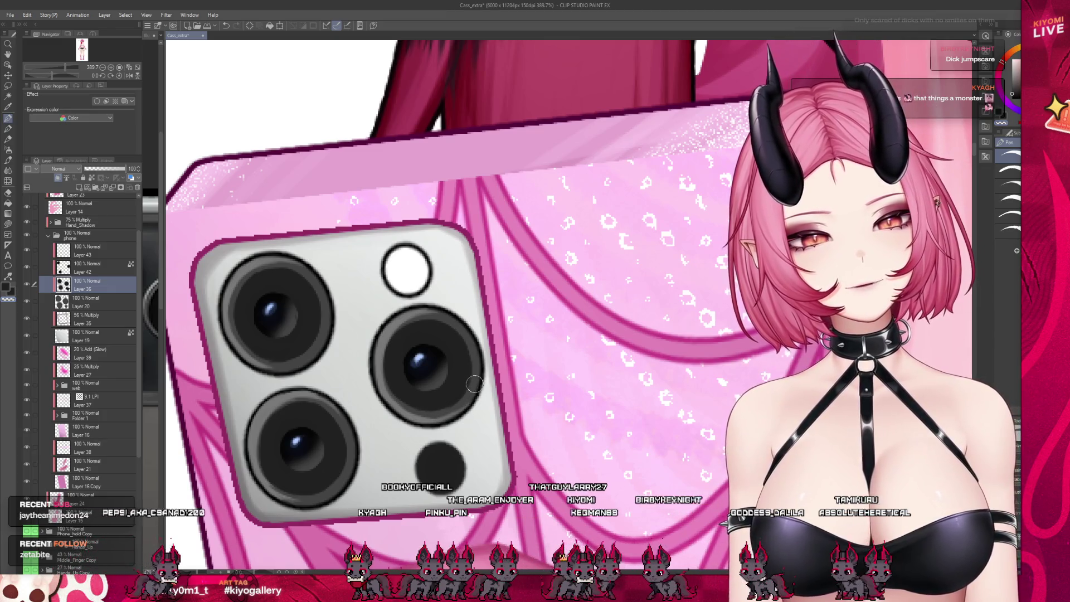
key("b")
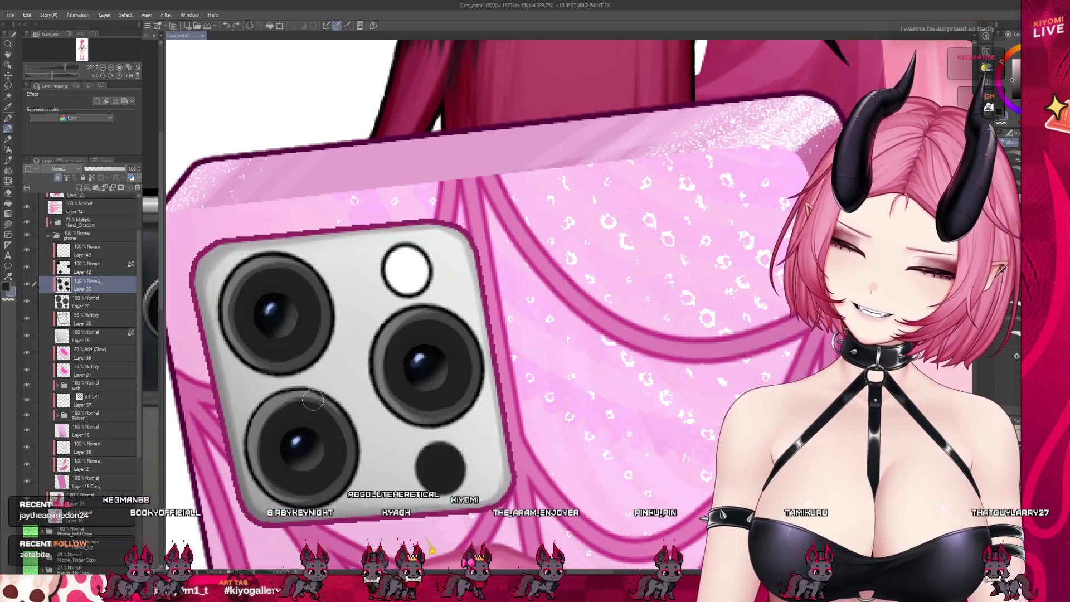
scroll(345, 404, "down", 4)
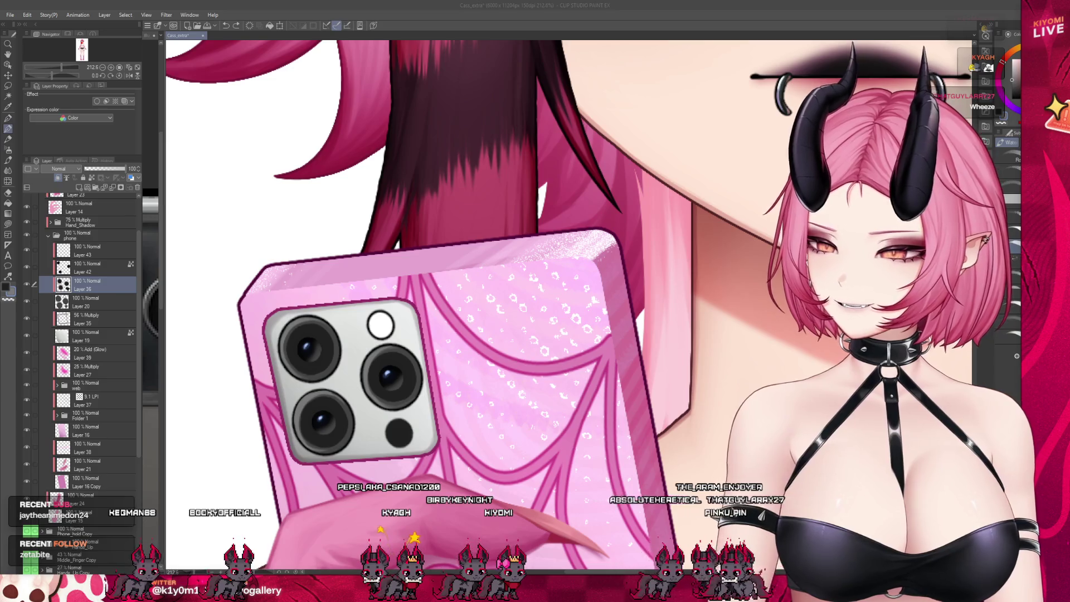
Undo the last stroke and shrink the brush for fine lens detail
scroll(402, 331, "up", 3)
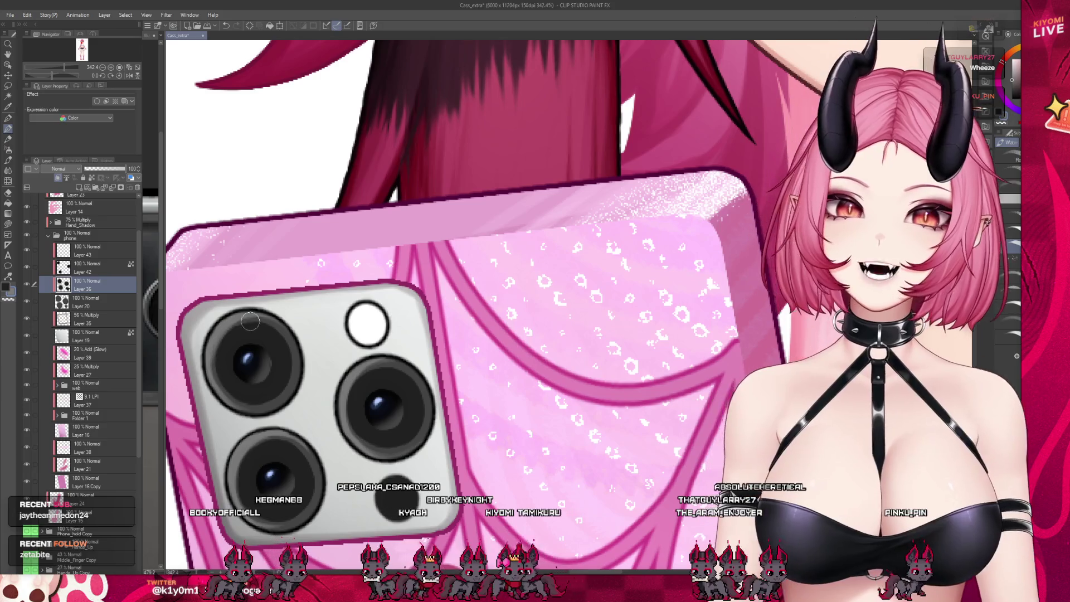
key("ctrl+z")
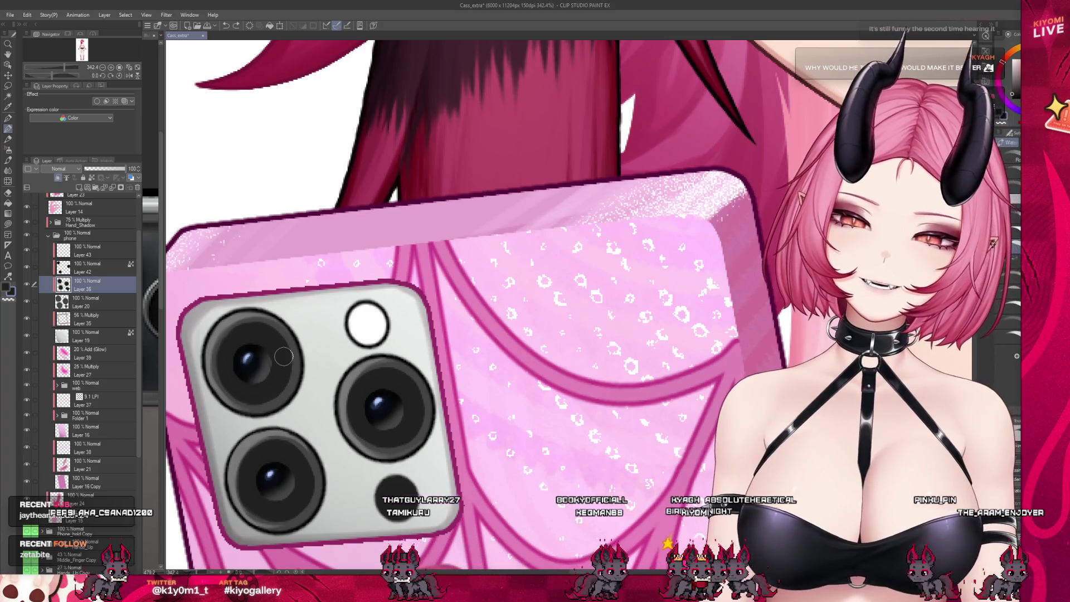
scroll(284, 356, "down", 3)
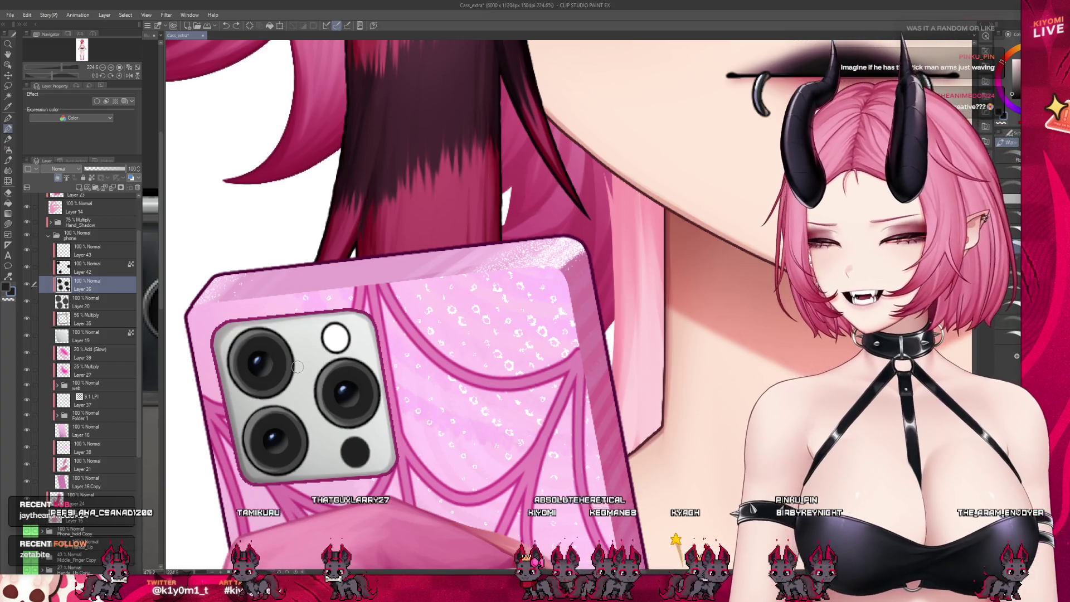
scroll(297, 366, "down", 1)
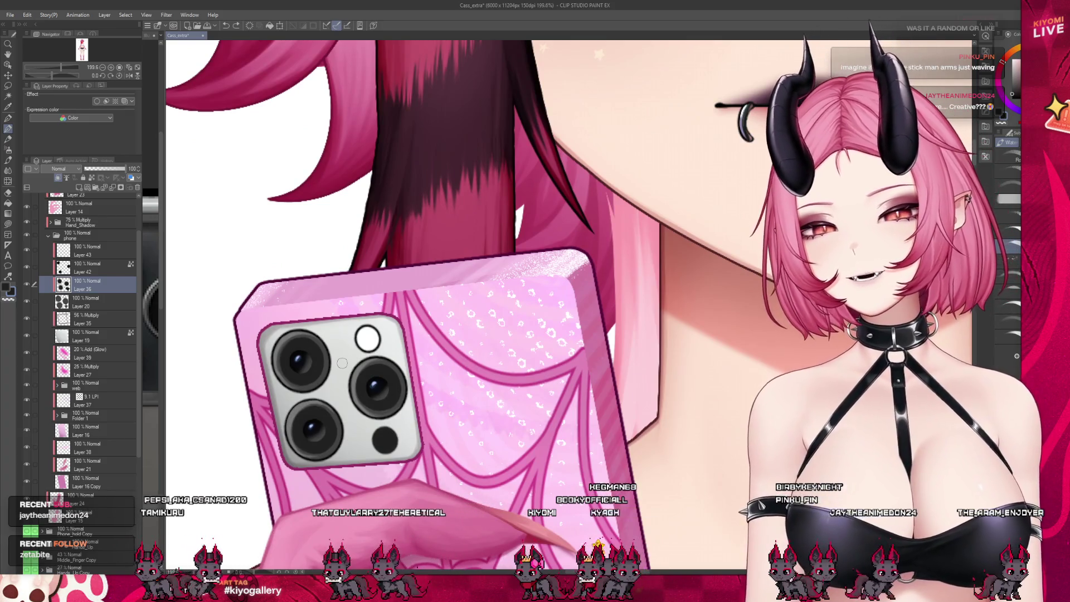
scroll(341, 363, "up", 1)
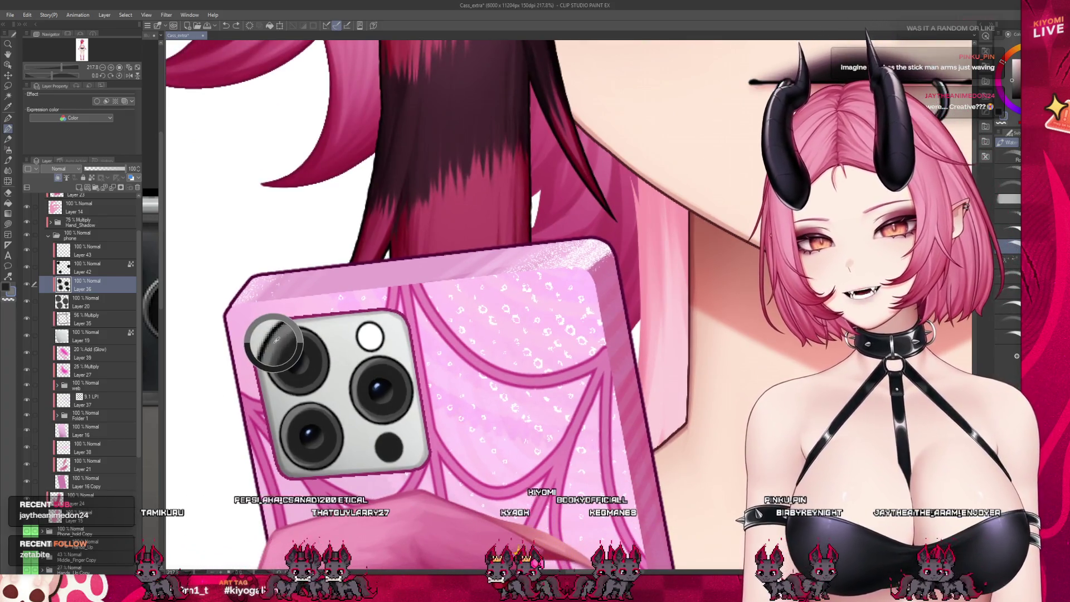
key("bracketleft")
key("bracketleft")
key("bracketleft")
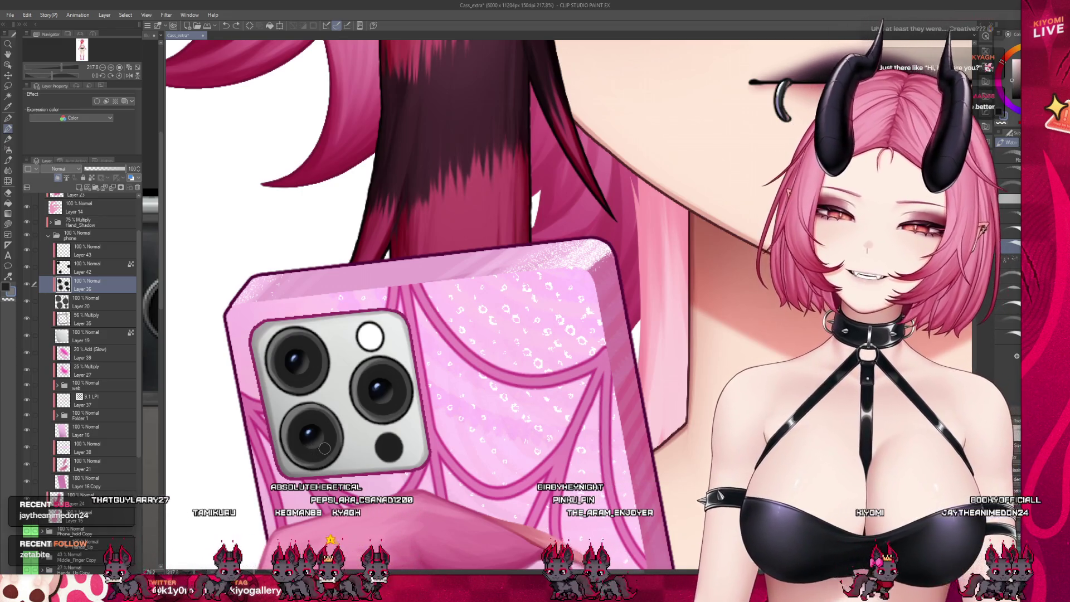
Dab a small stroke on the camera plate and widen the phone reference photo
scroll(324, 449, "down", 1)
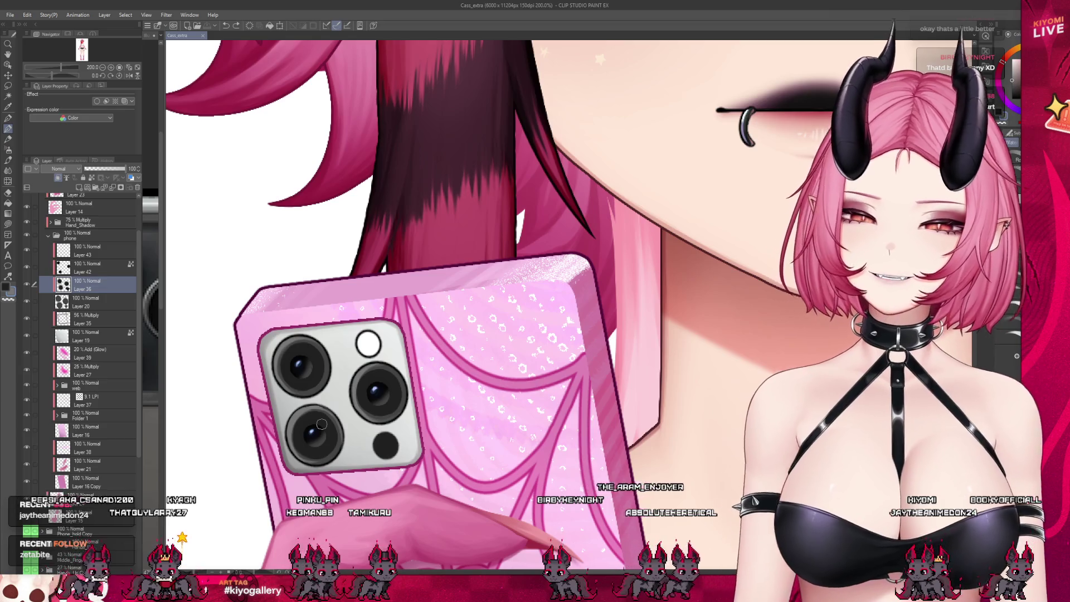
scroll(321, 425, "up", 3)
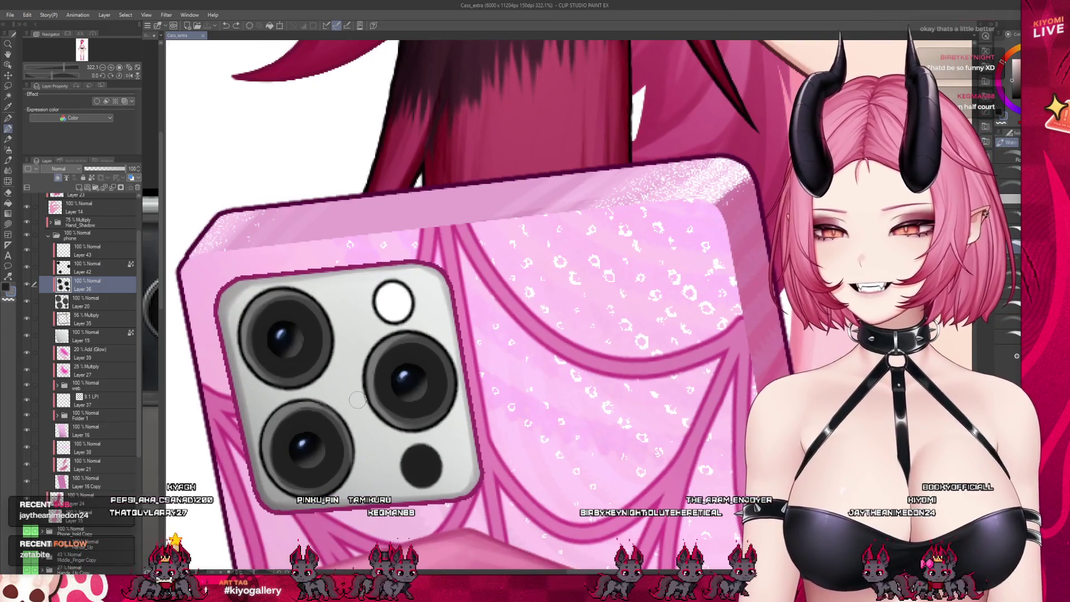
left_click_drag(357, 399, 346, 469)
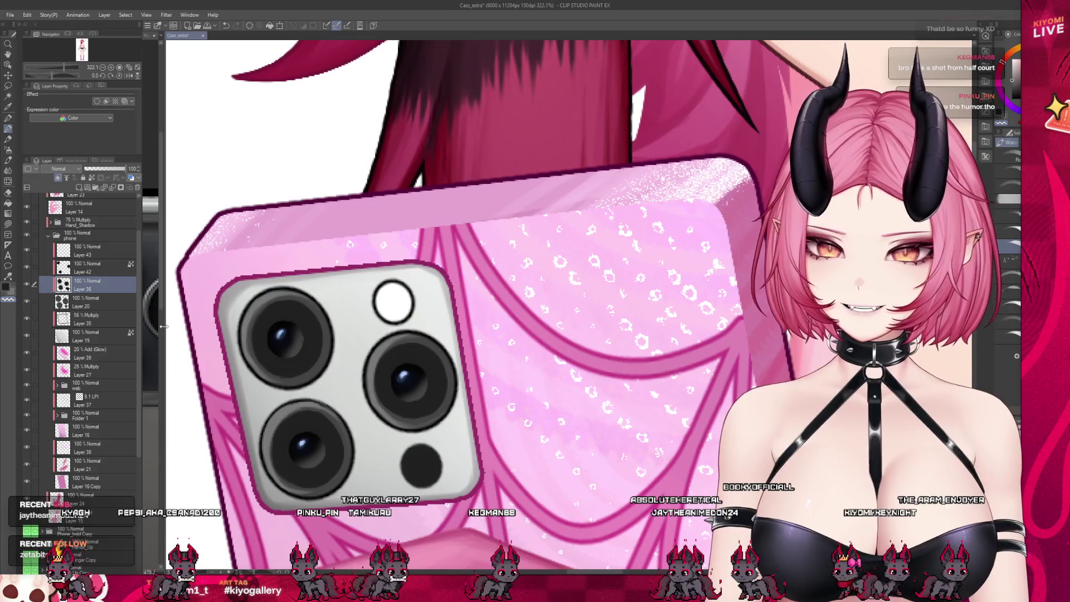
left_click_drag(164, 329, 254, 324)
left_click(213, 322)
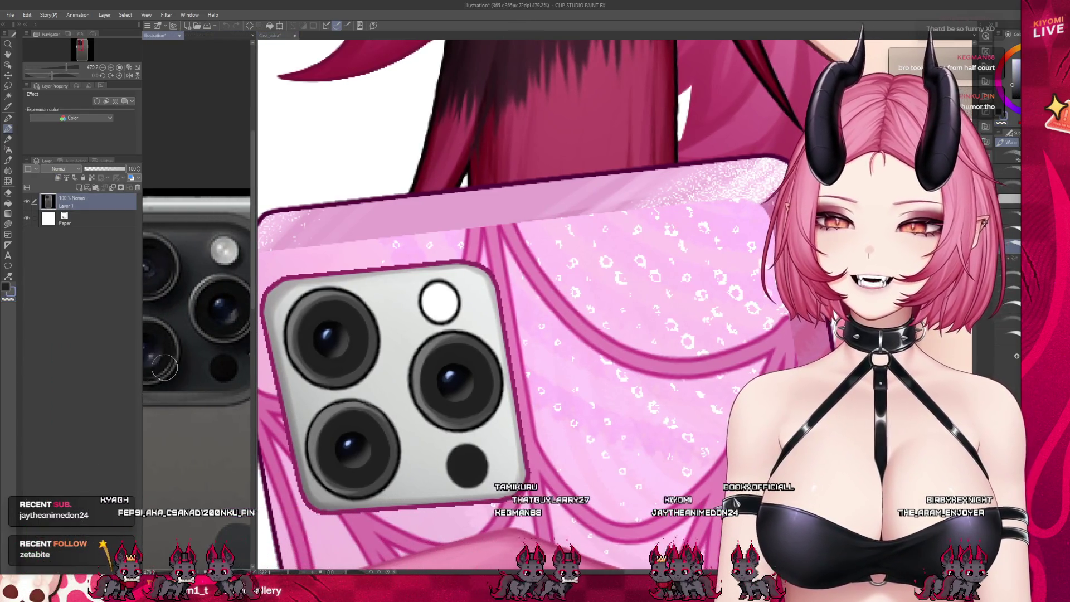
Return to the main Cass_extra canvas, zoom out, and save it with Ctrl+S
left_click(387, 456)
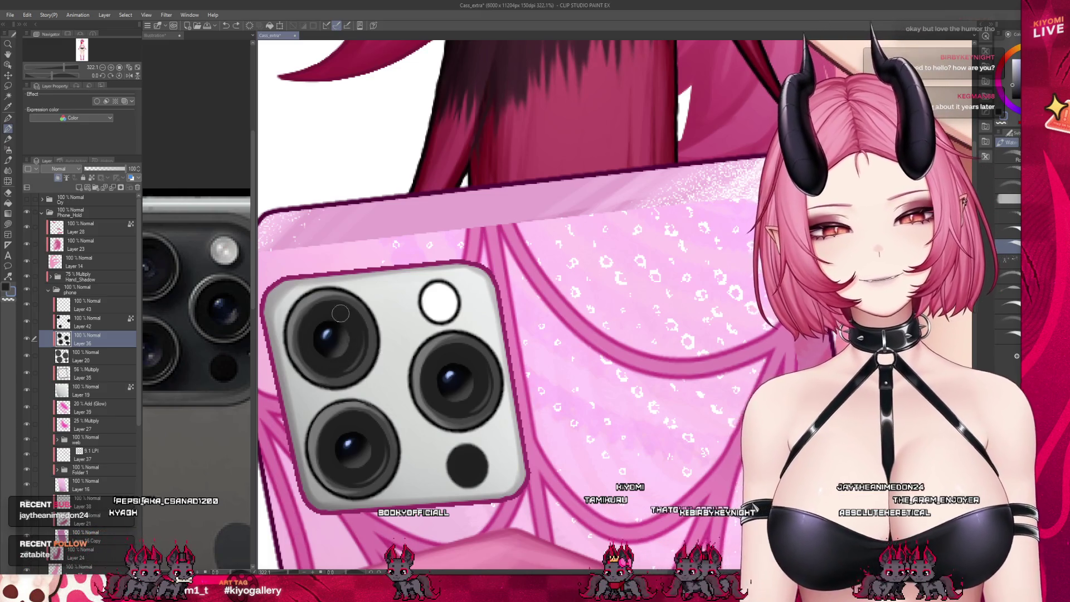
scroll(341, 313, "down", 5)
key("ctrl+s")
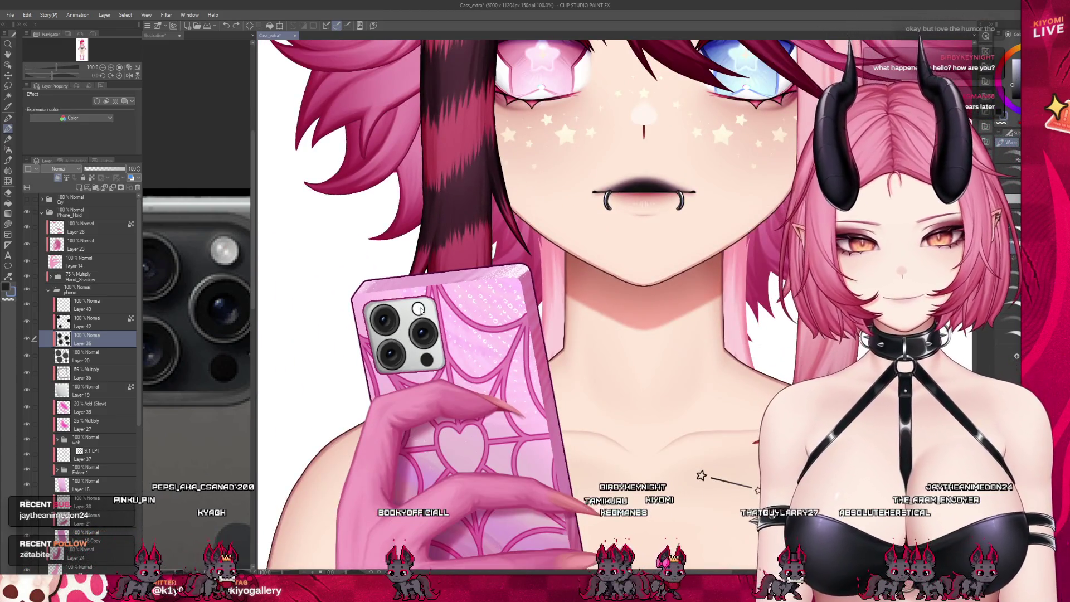
Zoom around the phone and select Layer 35, the 56% Multiply shading layer
scroll(530, 303, "down", 2)
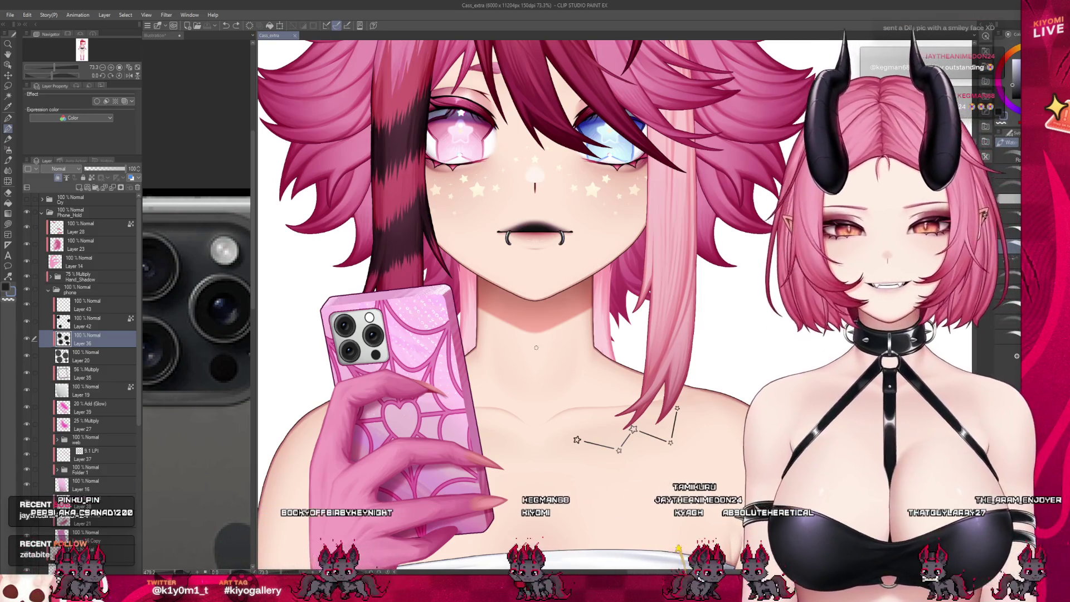
scroll(374, 302, "up", 5)
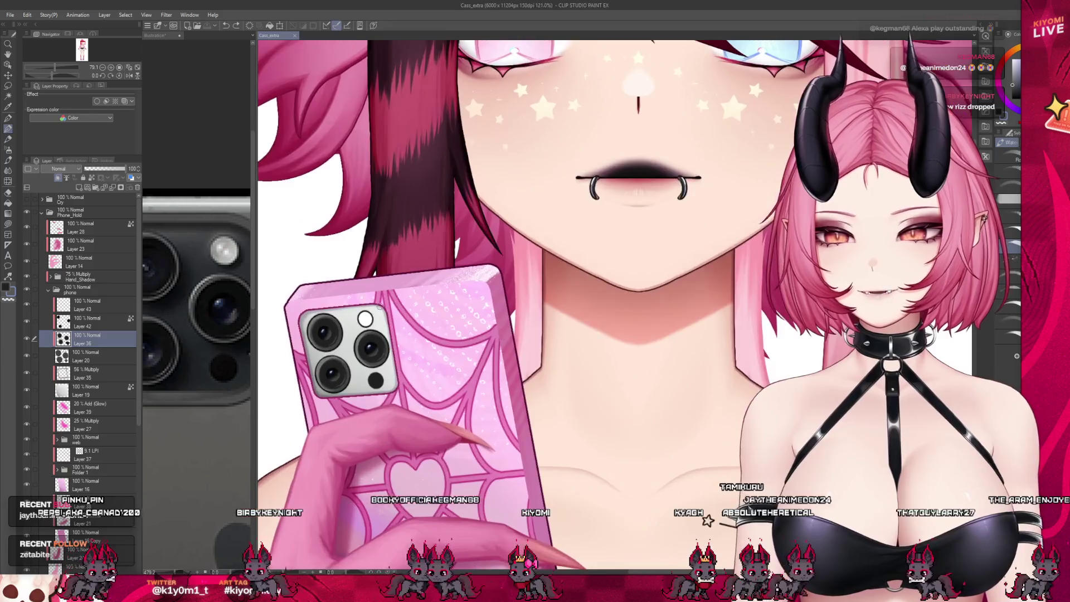
left_click(106, 373)
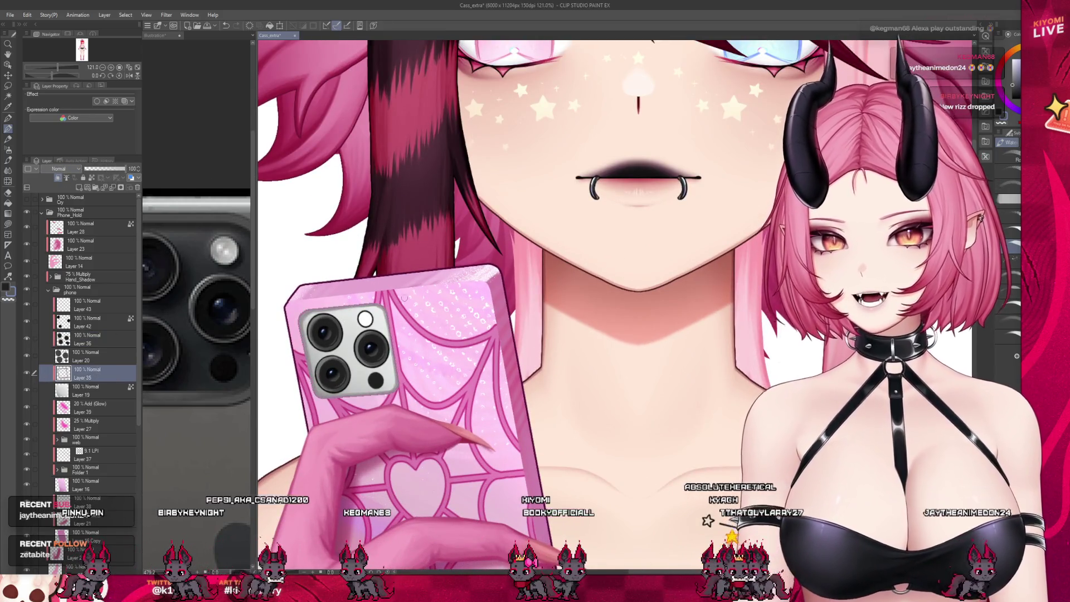
scroll(384, 341, "up", 2)
scroll(496, 329, "down", 3)
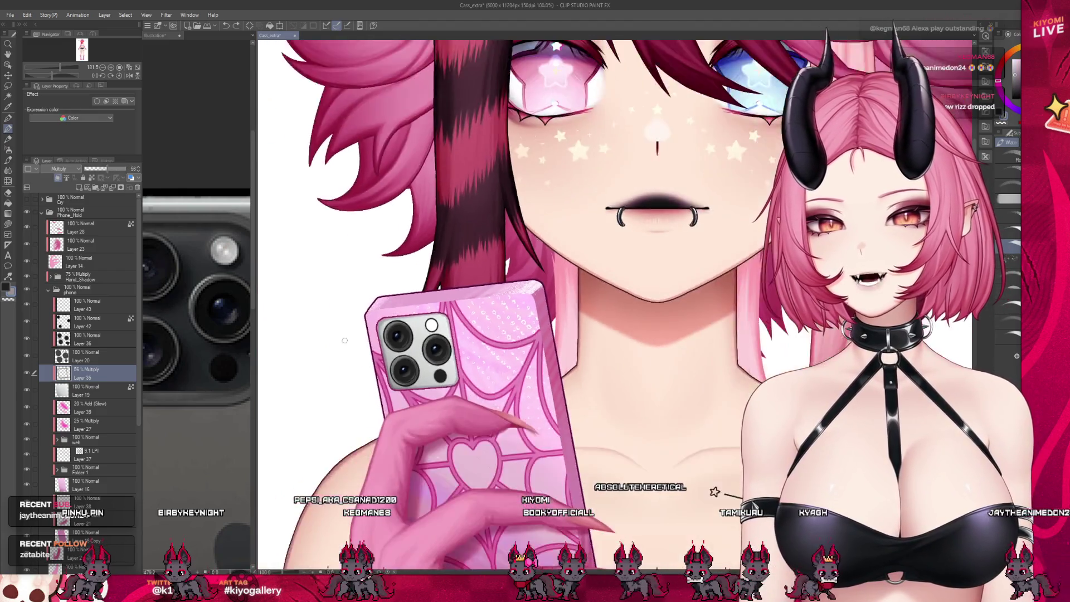
Add a new raster layer above the shading layer and pick a blending brush
scroll(495, 329, "up", 2)
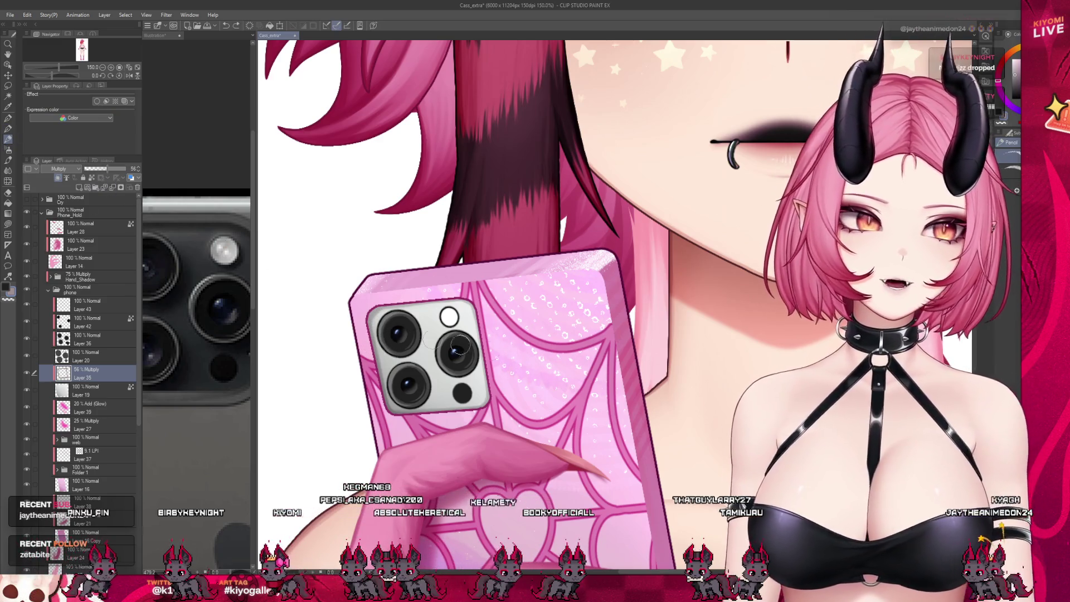
key("p")
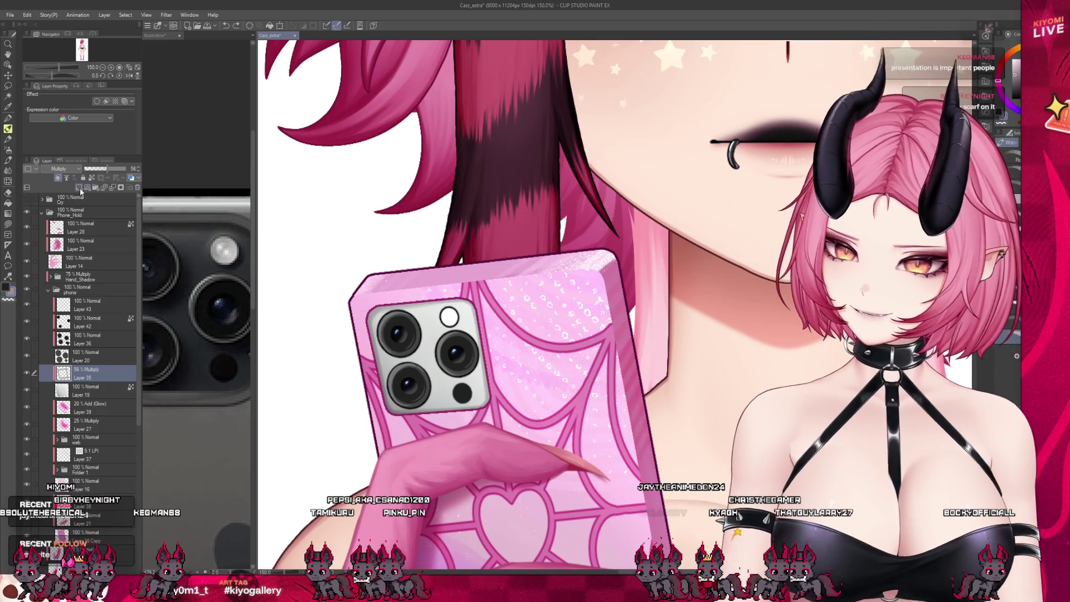
left_click(58, 179)
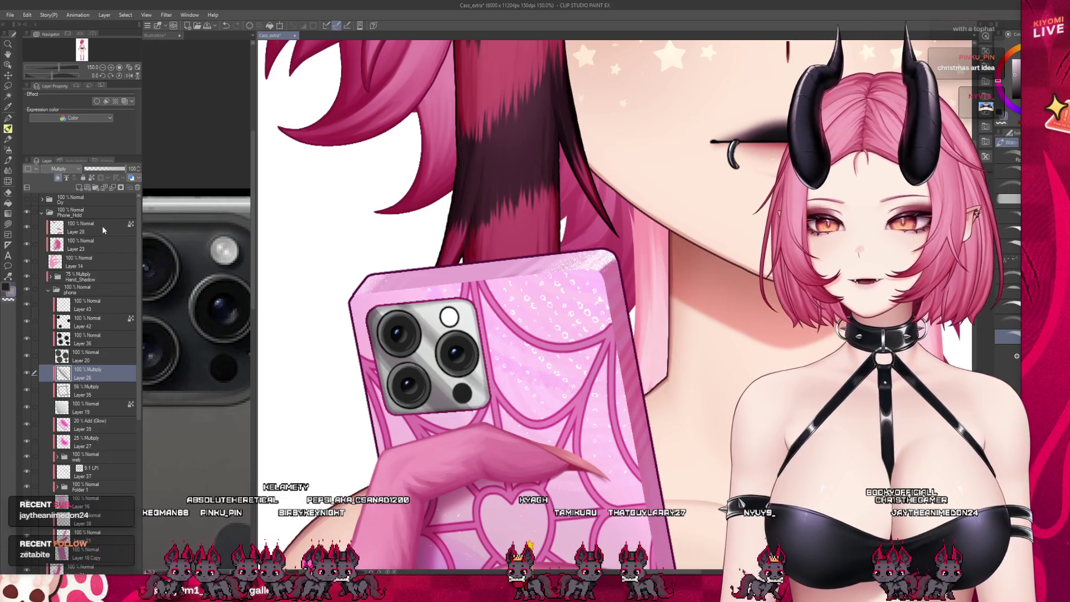
key("j")
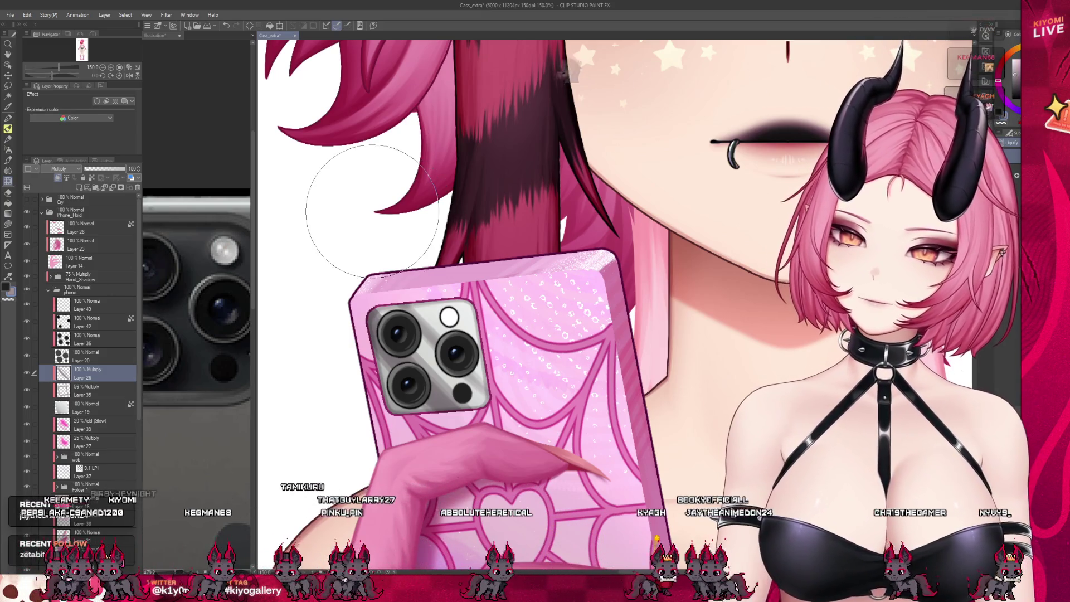
scroll(477, 298, "down", 1)
scroll(476, 298, "down", 2)
scroll(423, 279, "up", 3)
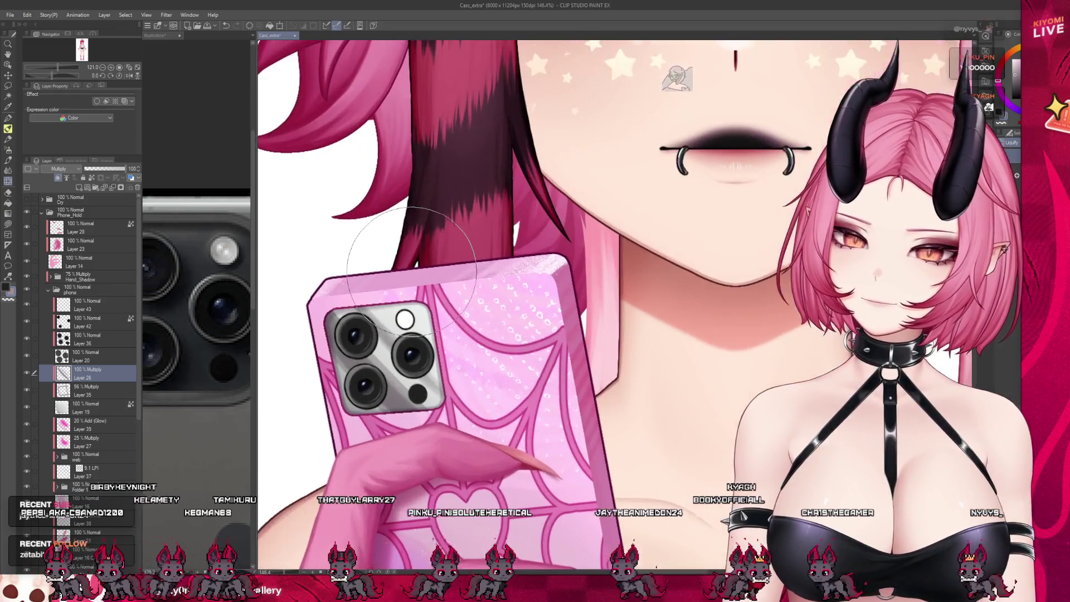
key("j")
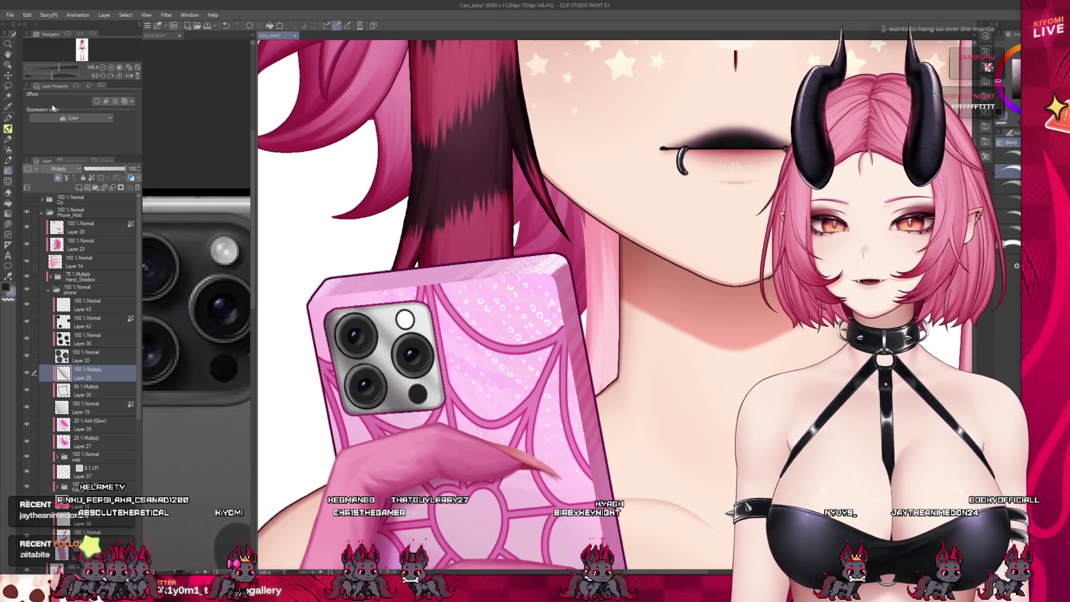
Try a lasso selection on the case, undo it, and lower the Multiply layer to 31% opacity
key("m")
left_click_drag(566, 415, 549, 441)
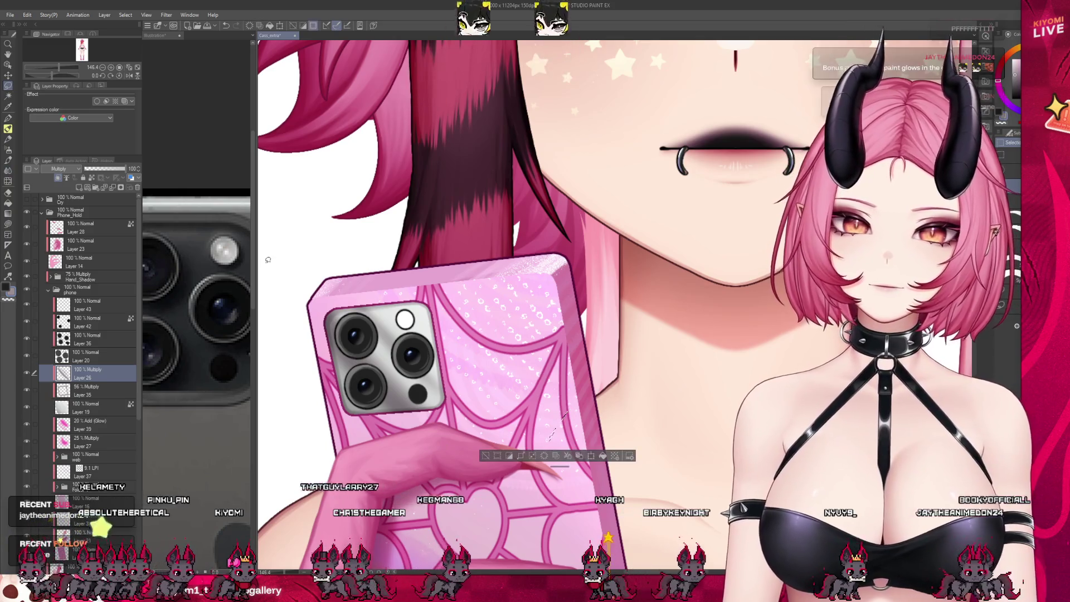
key("ctrl+z")
left_click(8, 75)
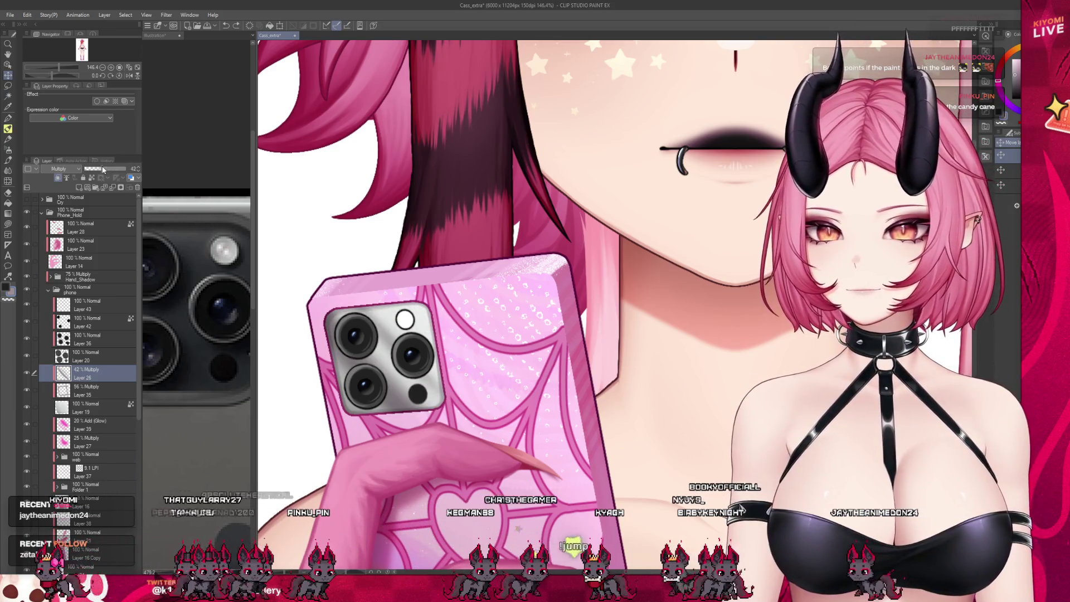
left_click_drag(103, 170, 98, 169)
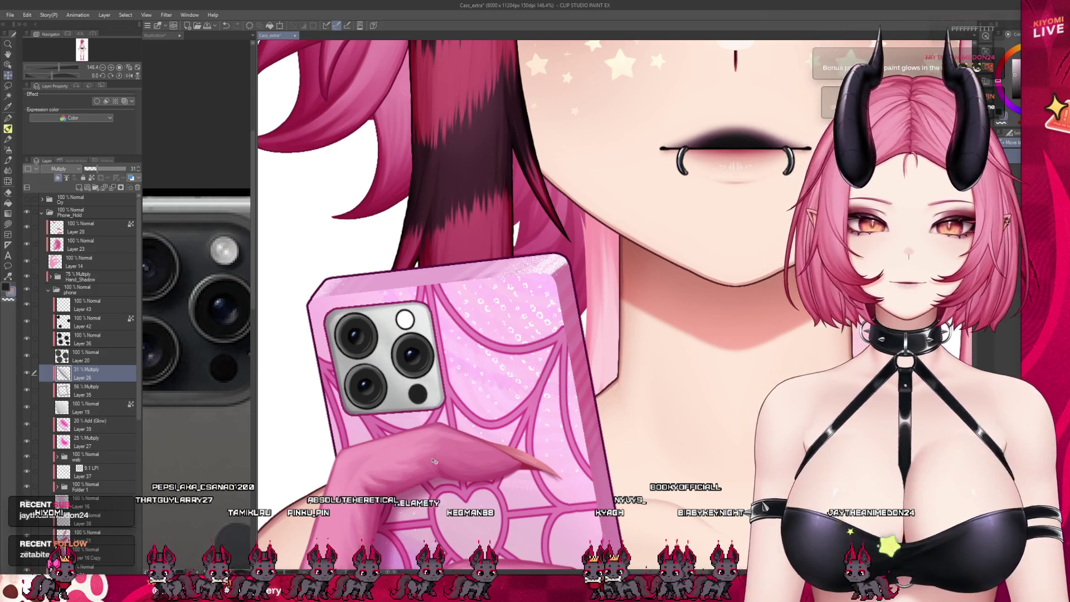
scroll(434, 461, "down", 3)
scroll(386, 371, "down", 1)
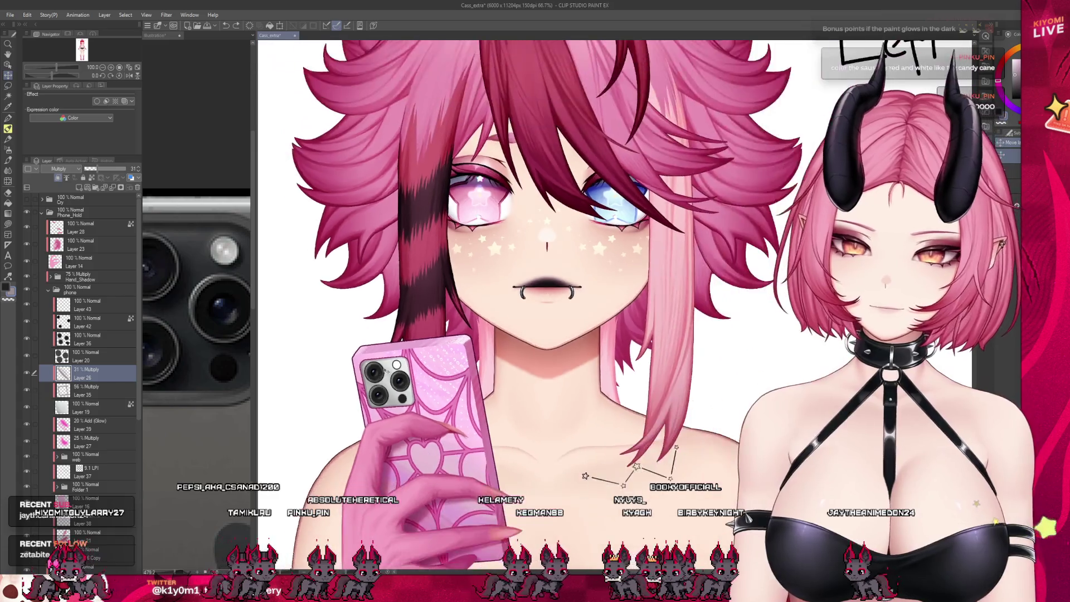
Add a new glow layer above the case shading and turn down its opacity
scroll(386, 371, "down", 1)
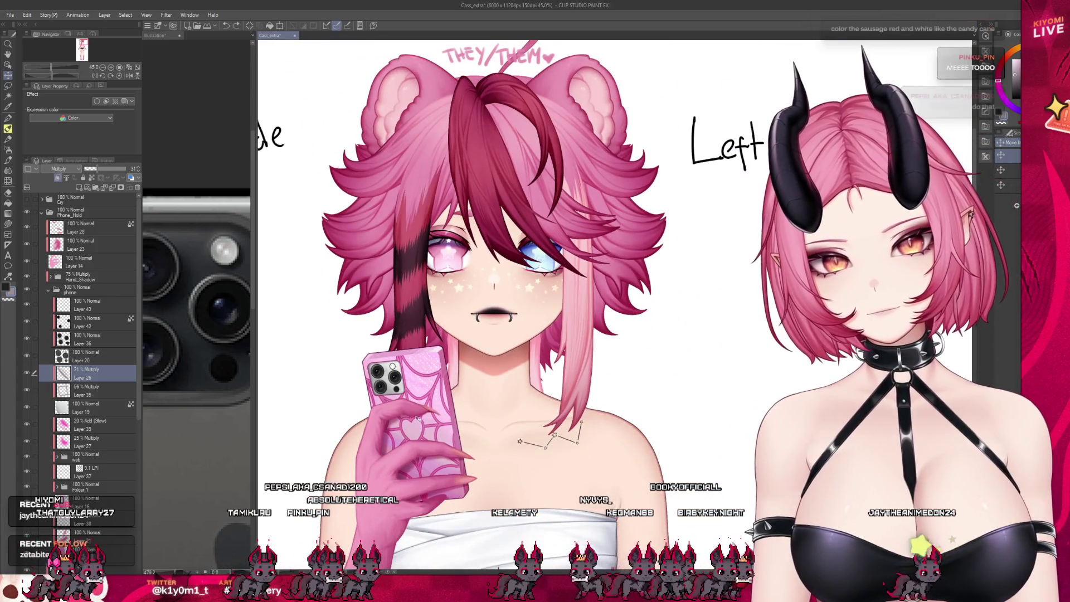
scroll(418, 418, "up", 1)
scroll(412, 417, "up", 3)
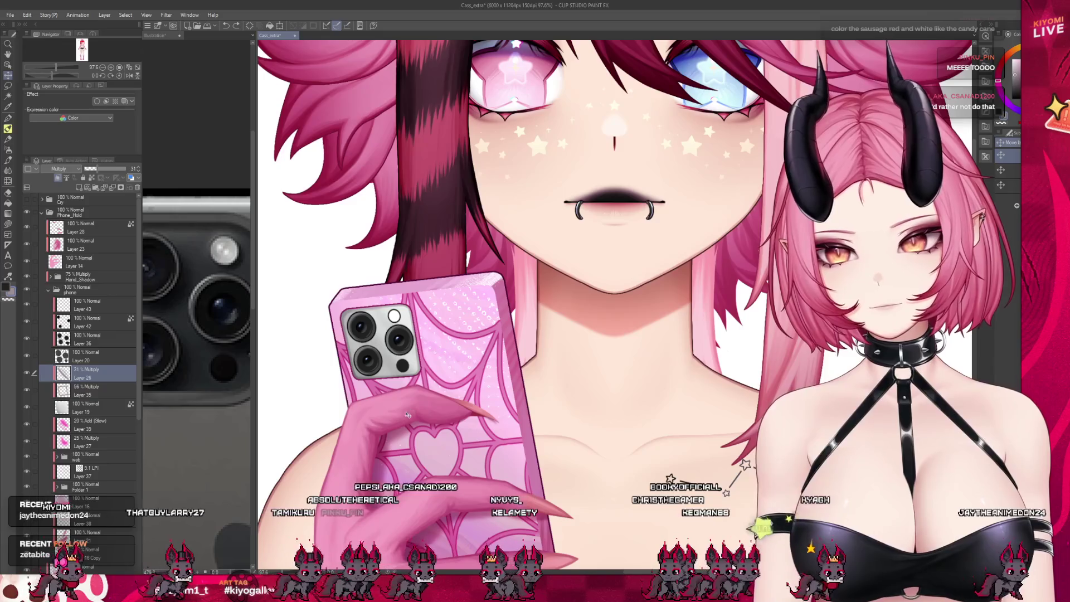
scroll(409, 384, "down", 3)
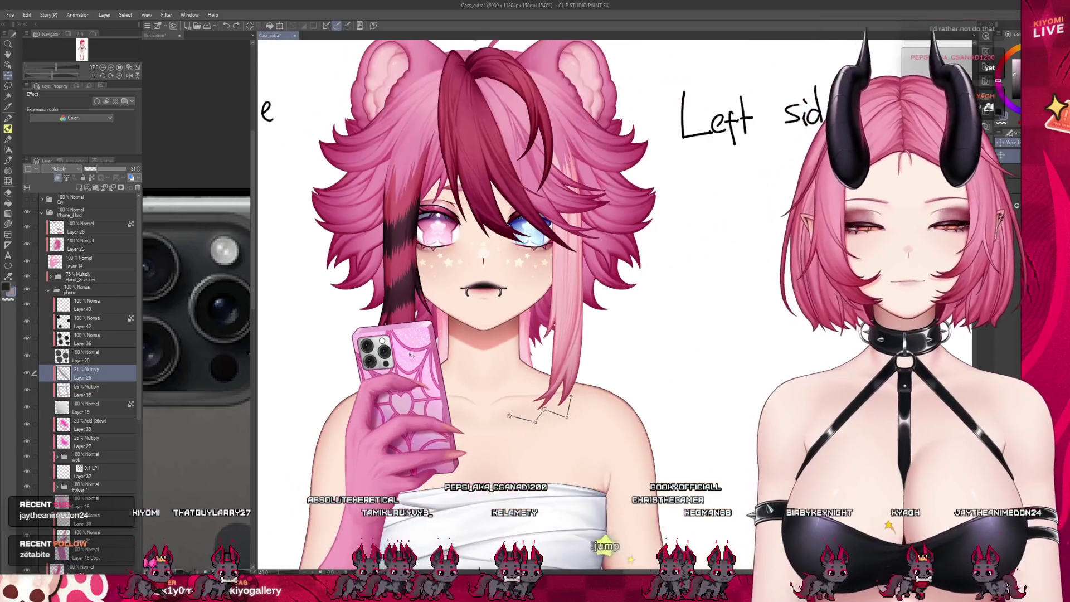
scroll(413, 355, "up", 3)
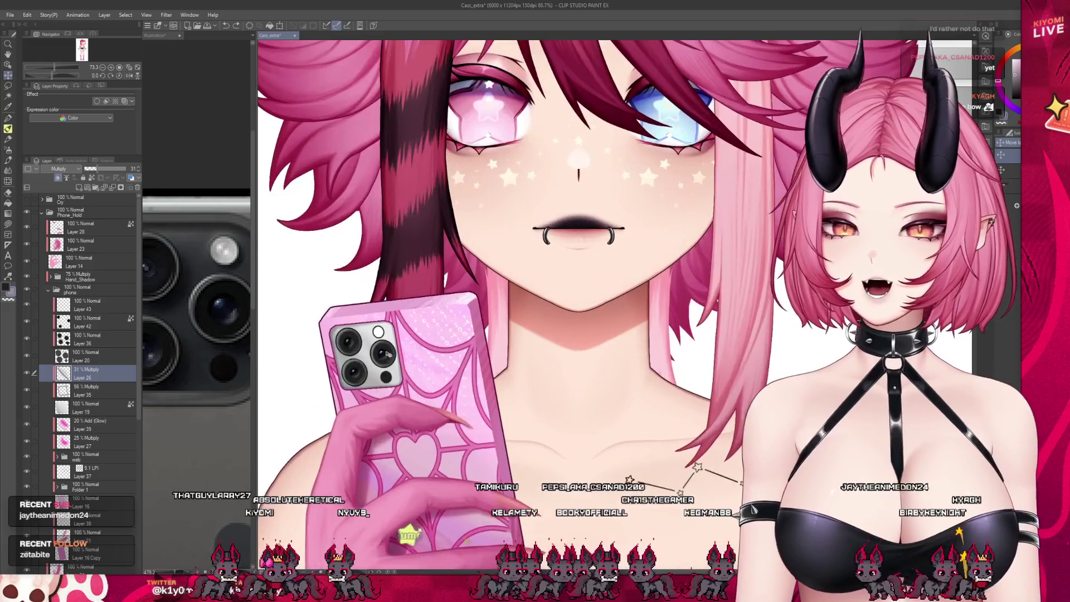
scroll(388, 354, "up", 1)
left_click(78, 188)
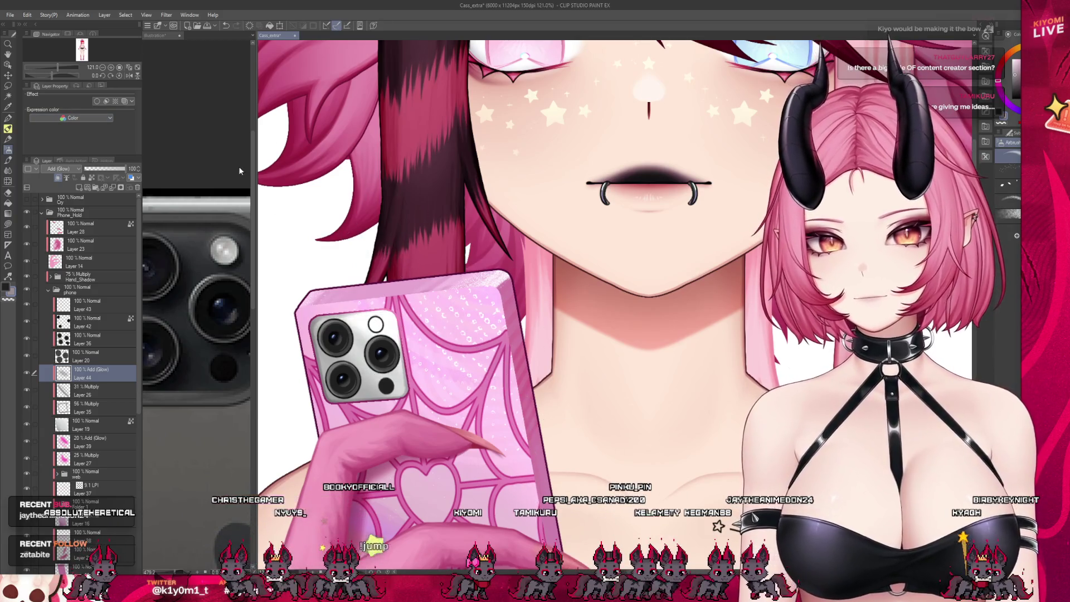
left_click_drag(104, 174, 101, 176)
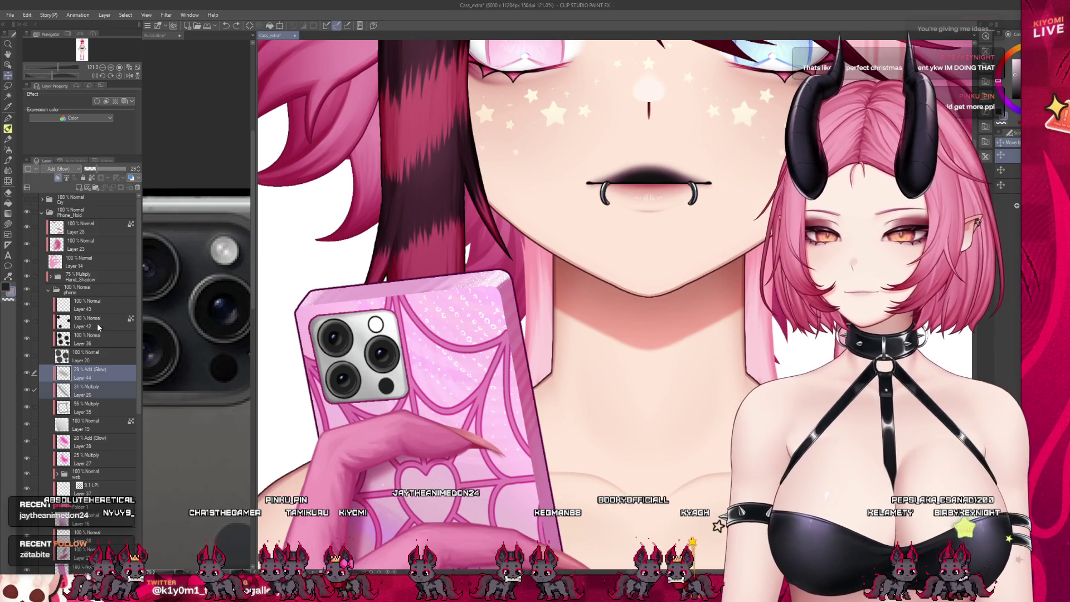
Check the 31% Multiply layer, then set the glow layer to 17% opacity
left_click(92, 390)
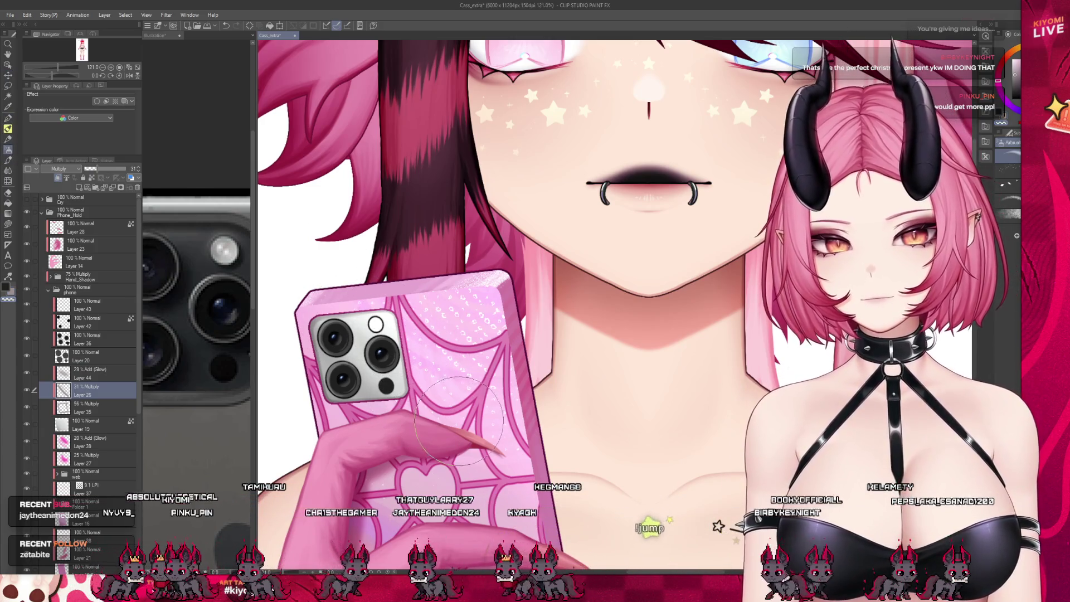
scroll(459, 421, "down", 5)
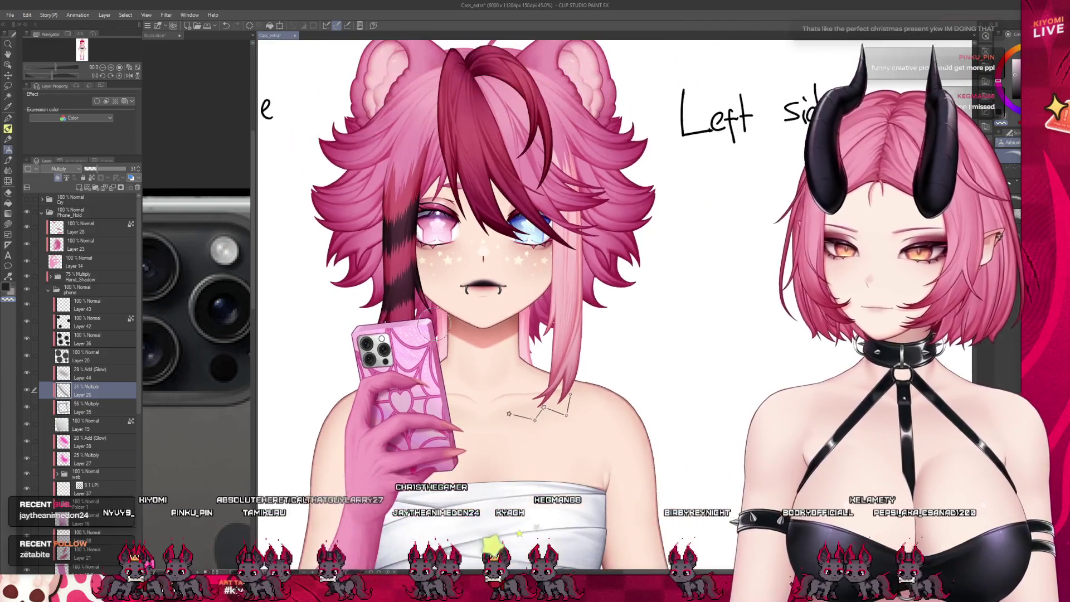
scroll(431, 323, "up", 1)
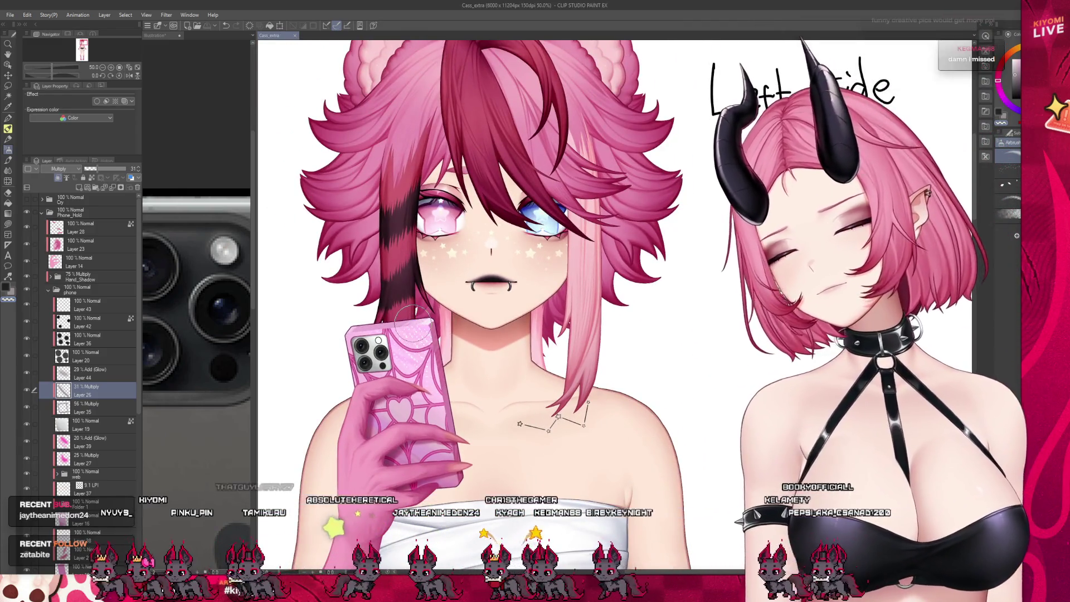
left_click(96, 373)
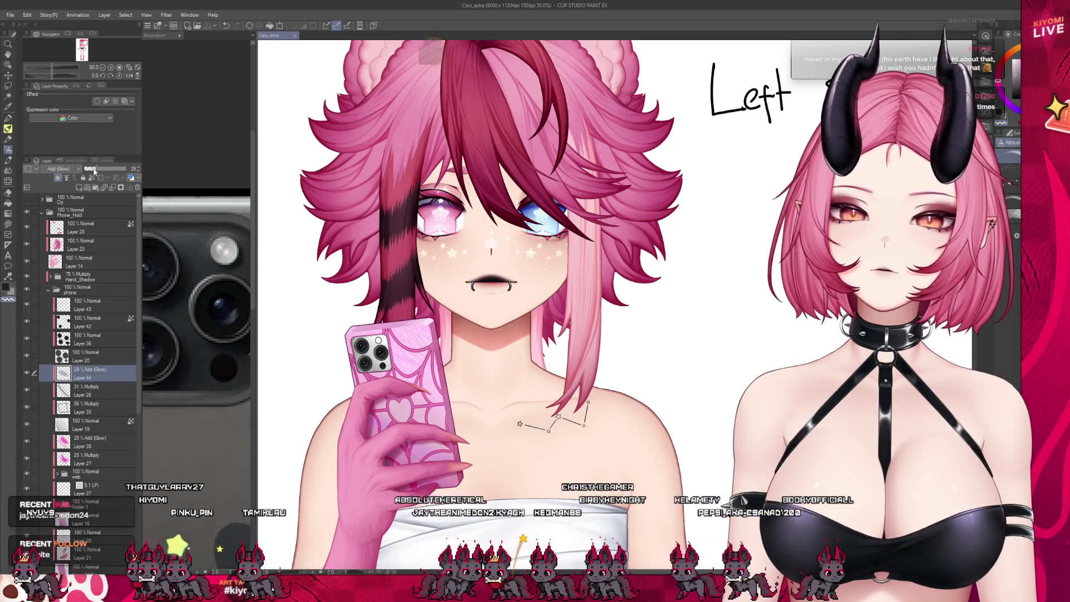
left_click(93, 168)
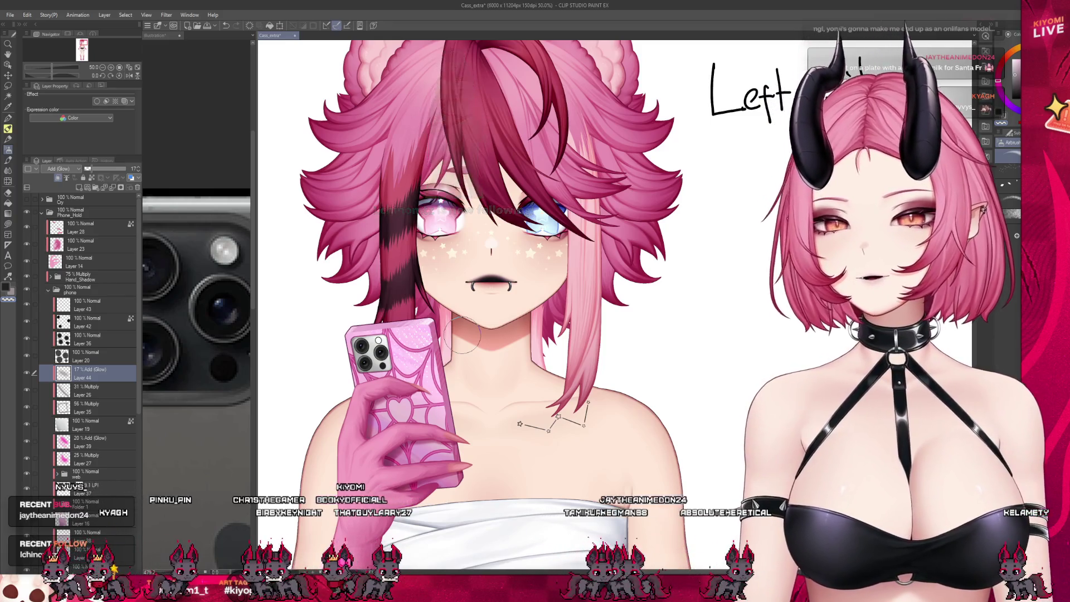
scroll(424, 362, "up", 1)
scroll(391, 384, "up", 1)
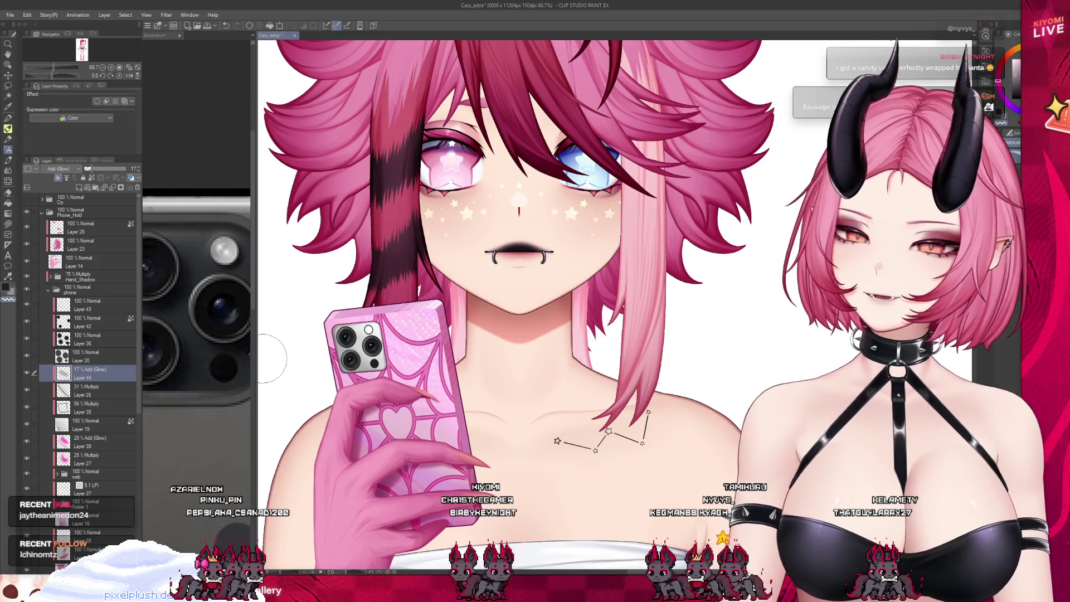
scroll(271, 349, "up", 1)
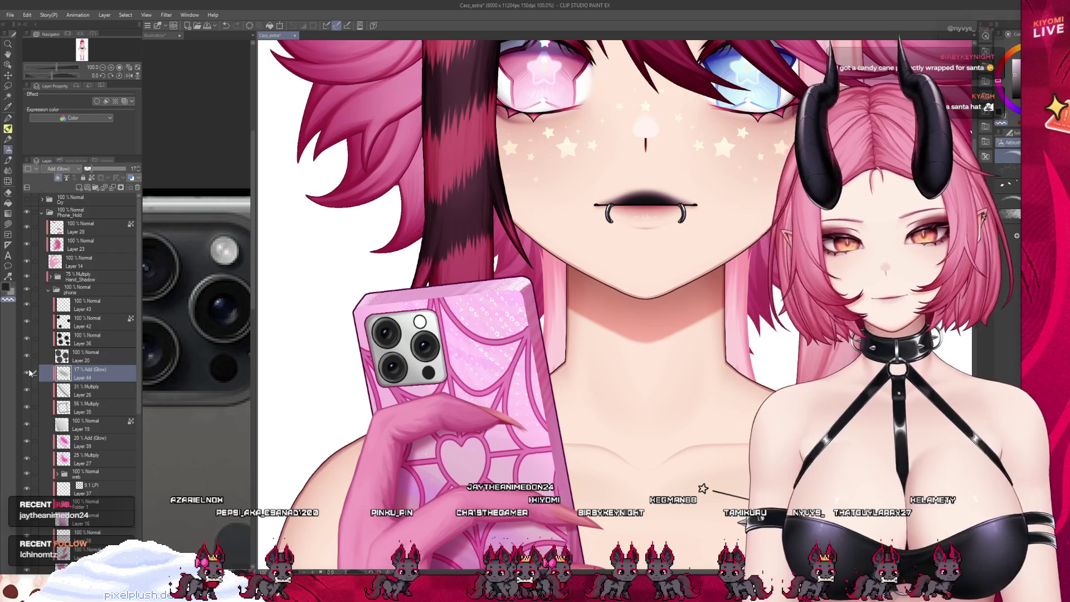
scroll(335, 343, "down", 1)
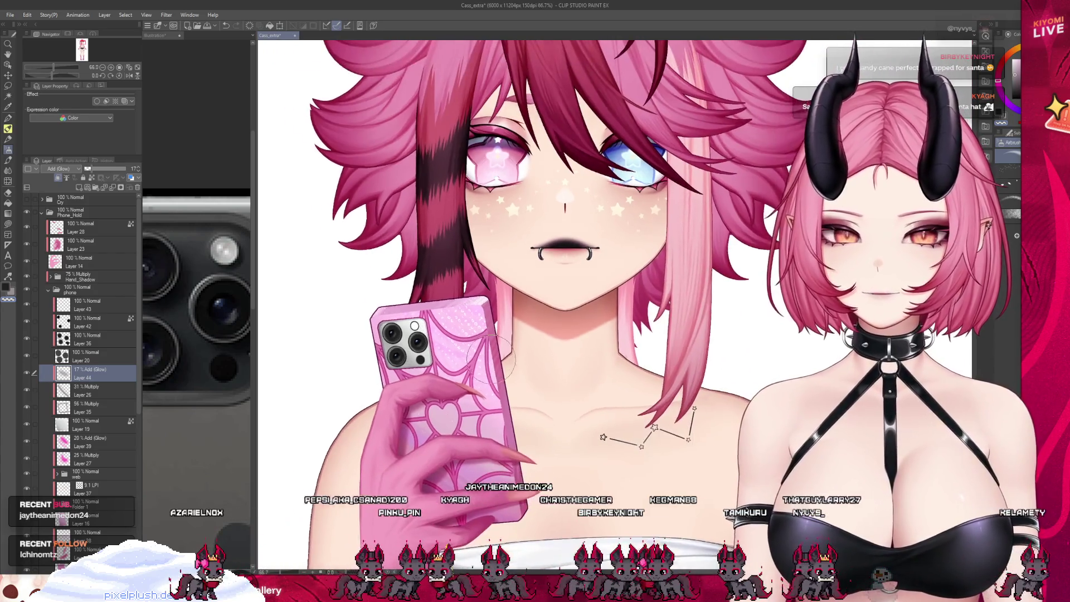
scroll(337, 341, "up", 1)
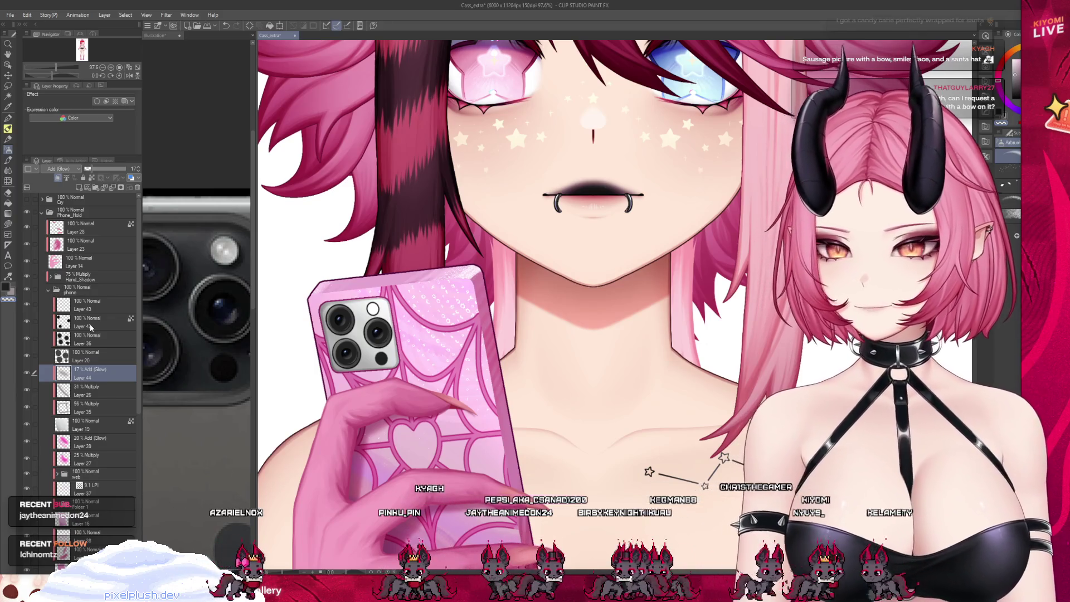
left_click(89, 323)
scroll(373, 343, "down", 1)
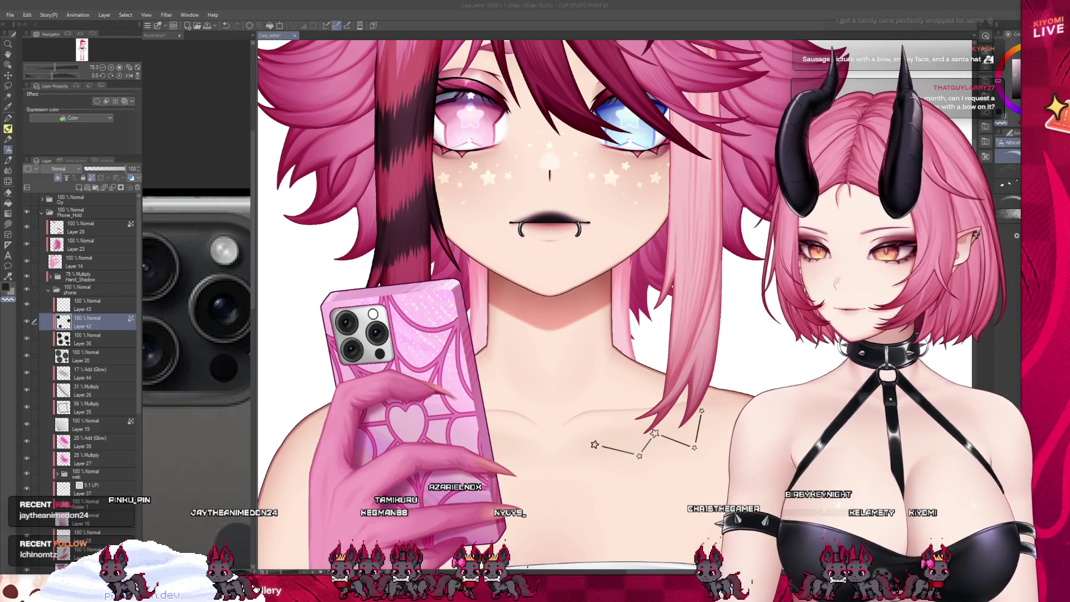
scroll(384, 326, "up", 3)
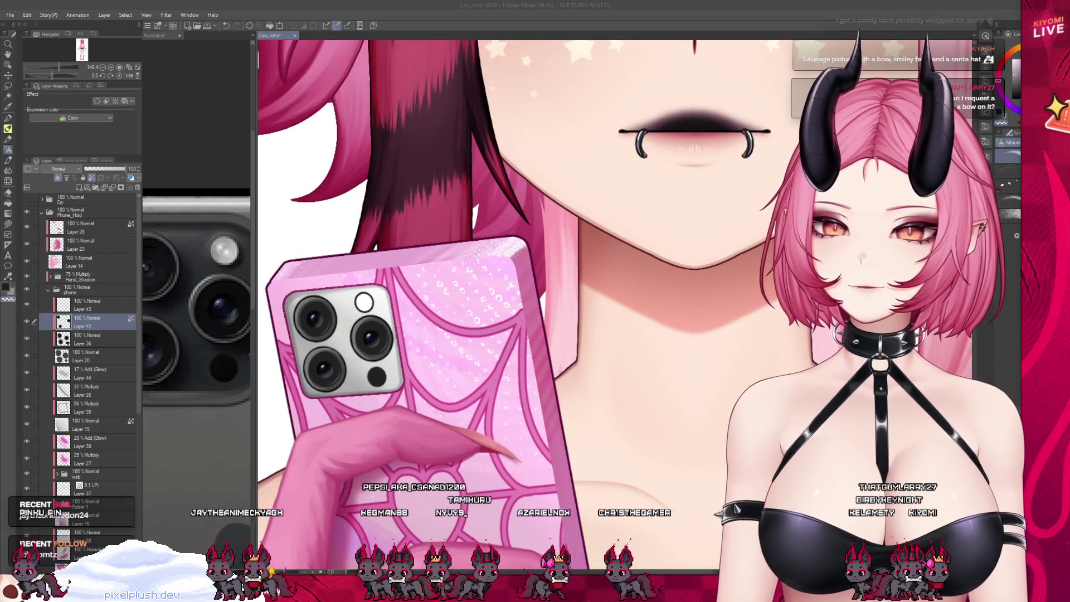
left_click(95, 305)
key("k")
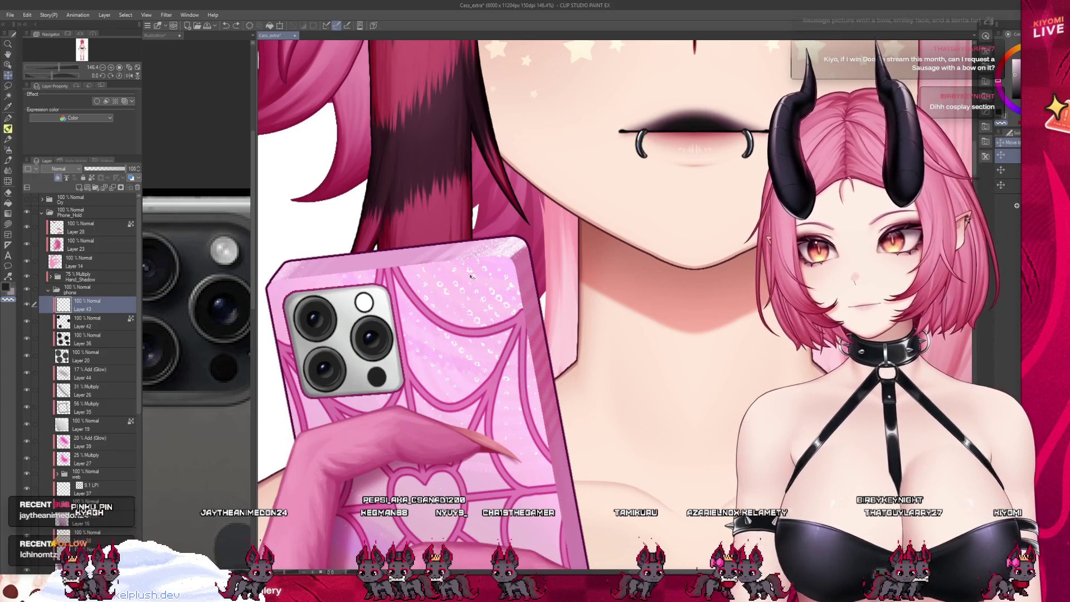
scroll(339, 301, "down", 3)
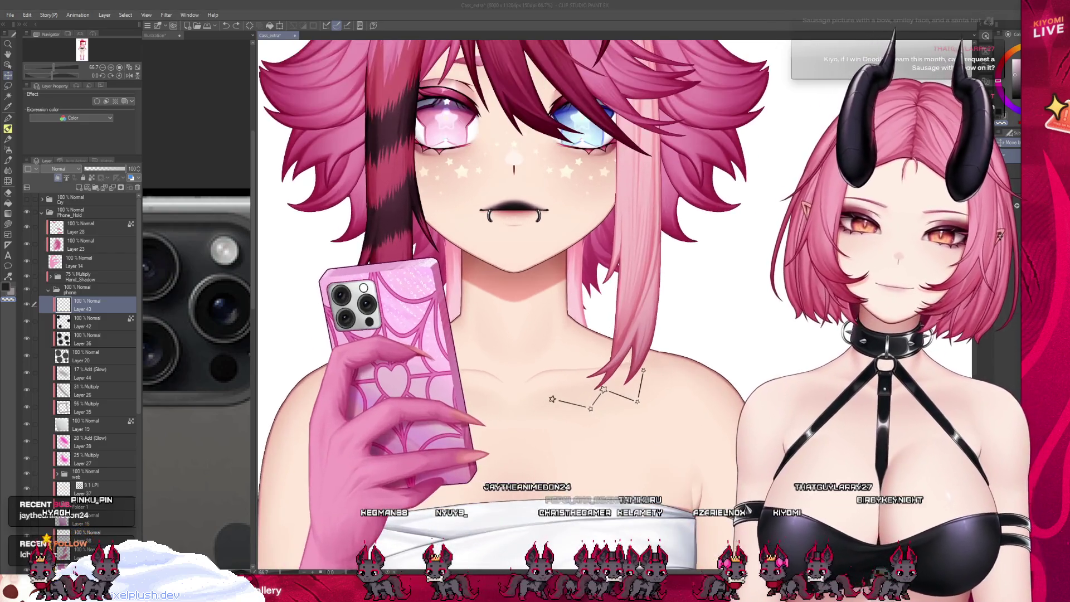
left_click(29, 324)
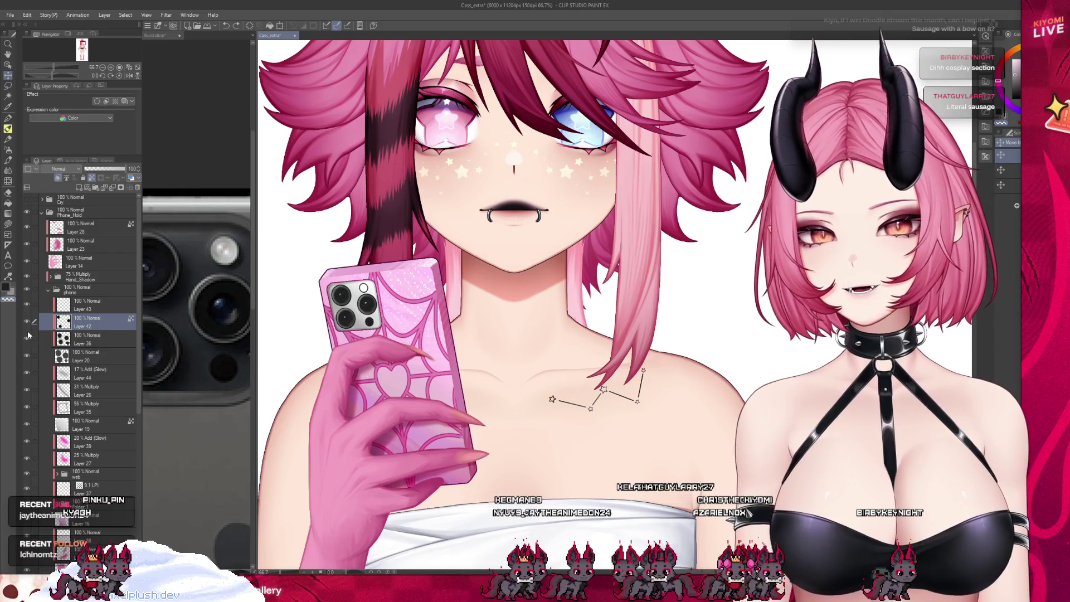
scroll(345, 318, "down", 2)
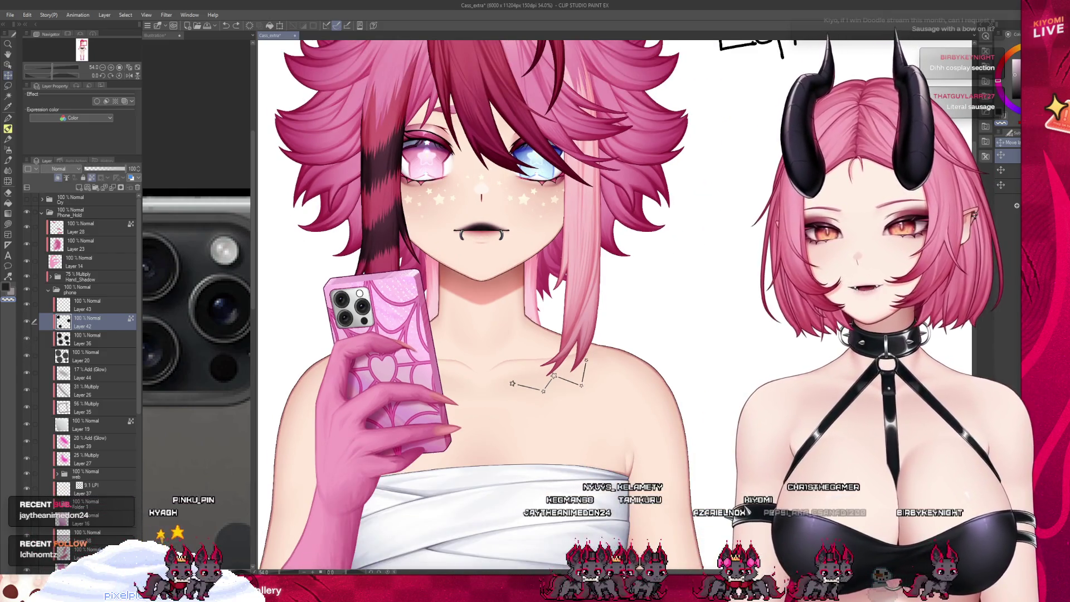
scroll(398, 222, "down", 1)
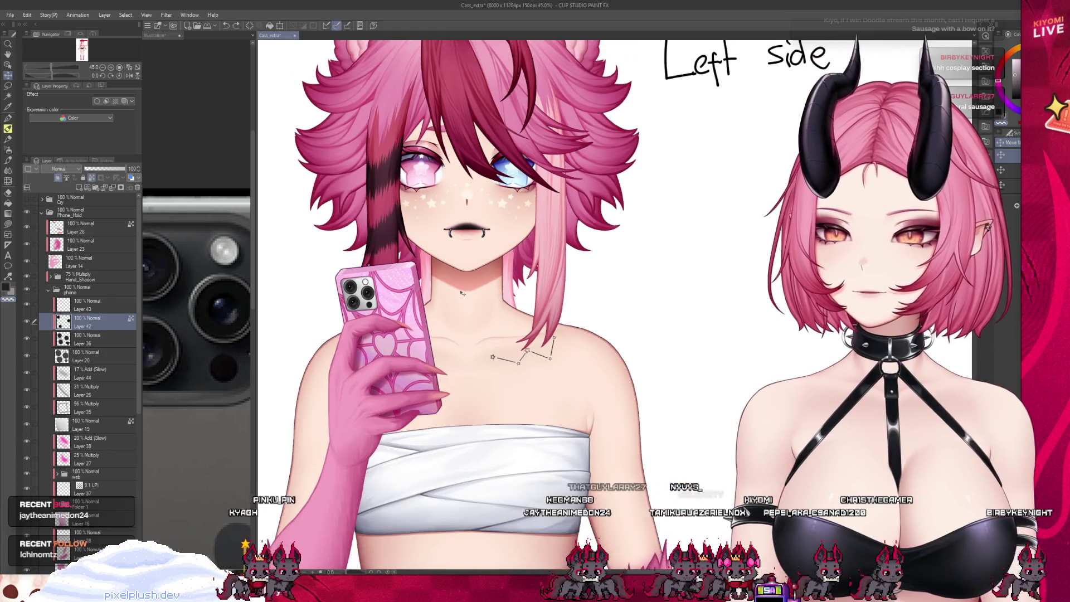
scroll(429, 299, "up", 2)
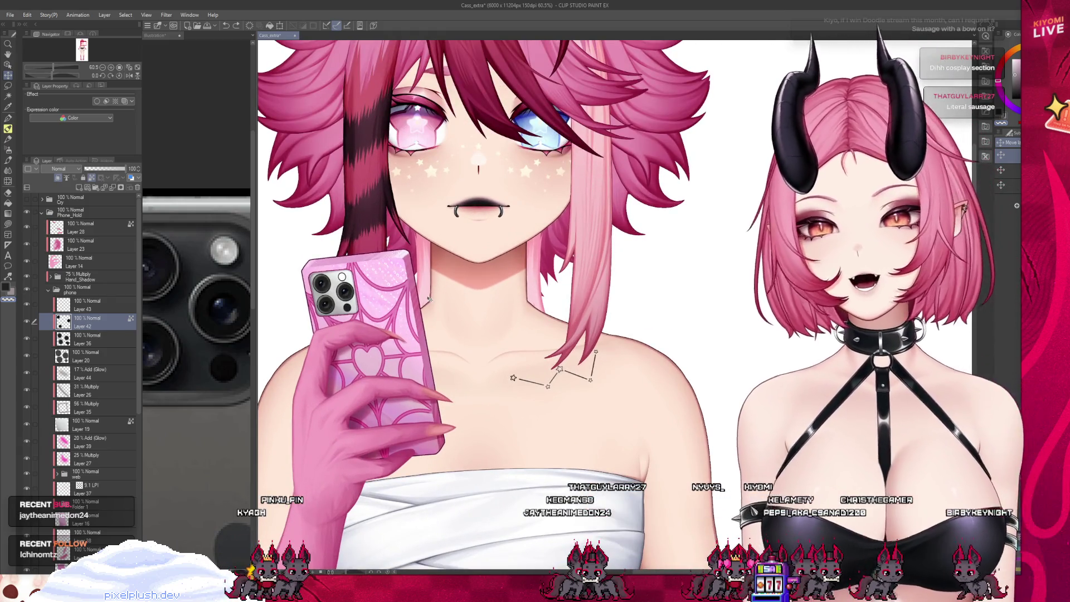
left_click(105, 306)
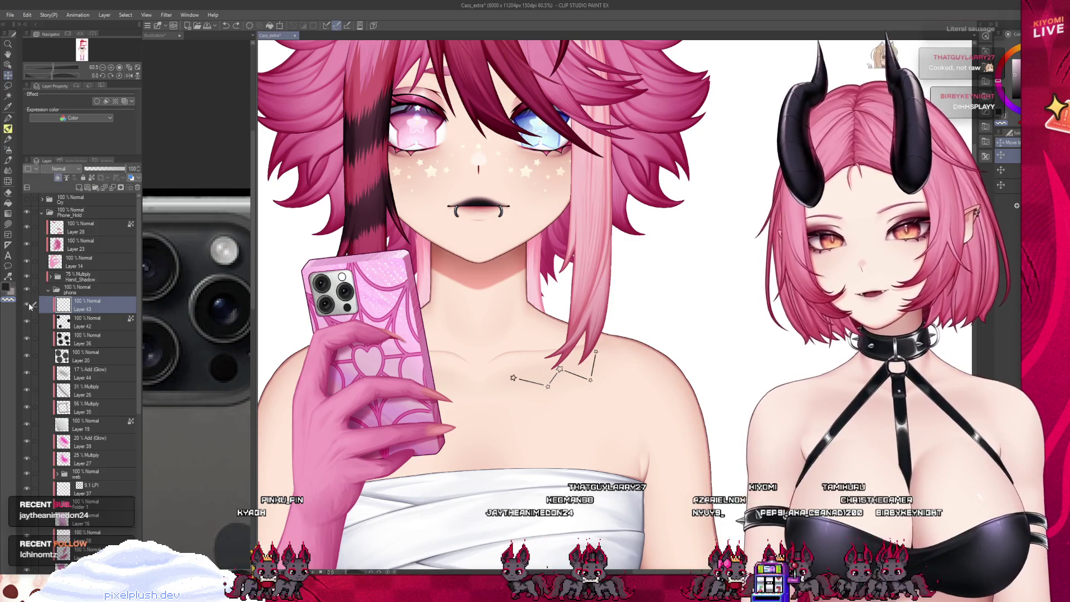
left_click(89, 338)
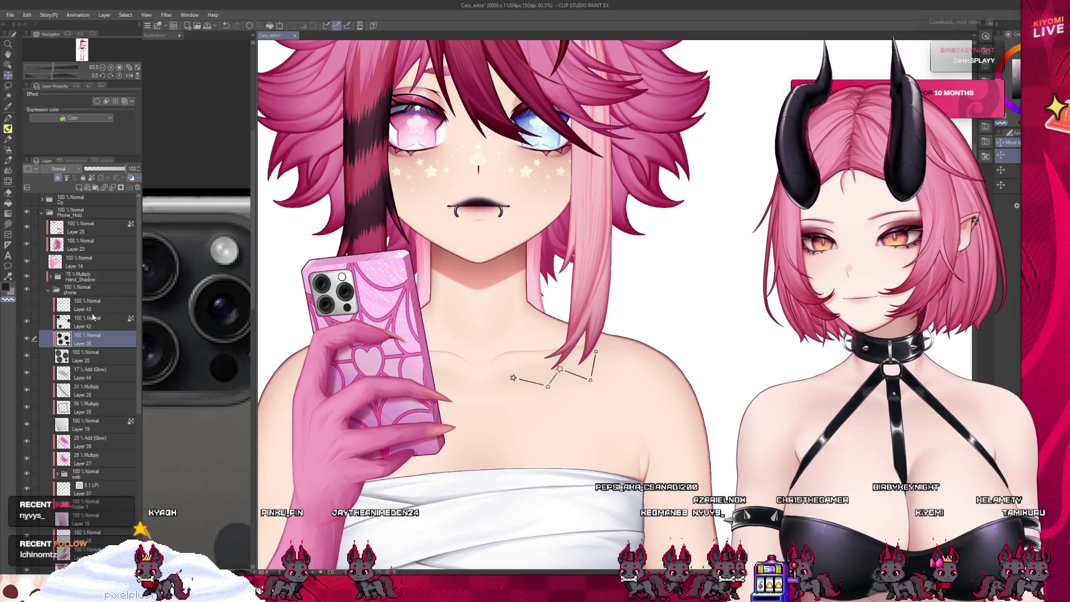
left_click(89, 322)
left_click(155, 35)
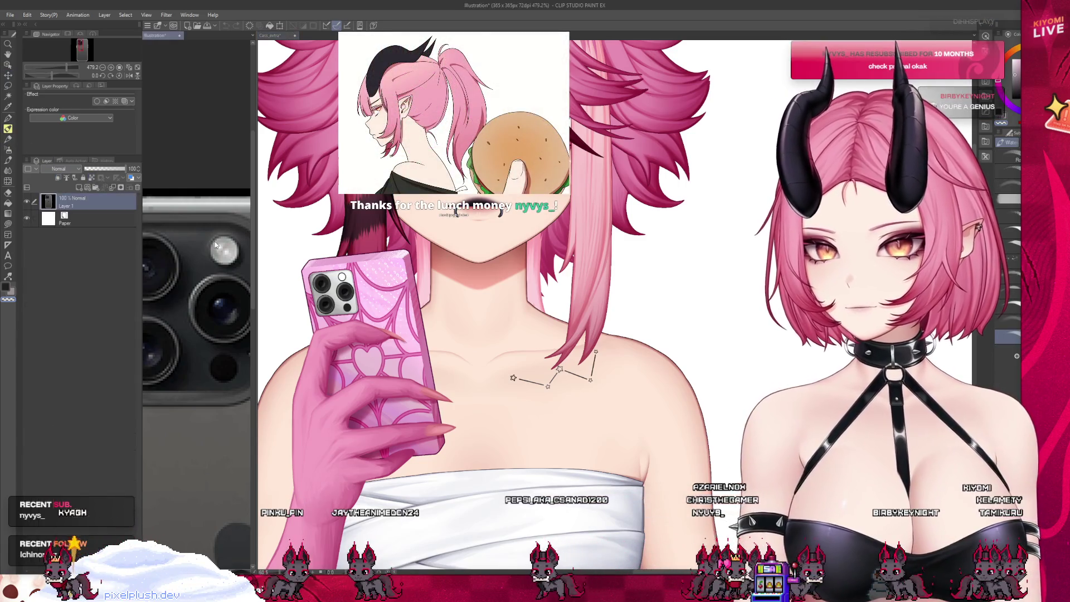
key("ctrl+Tab")
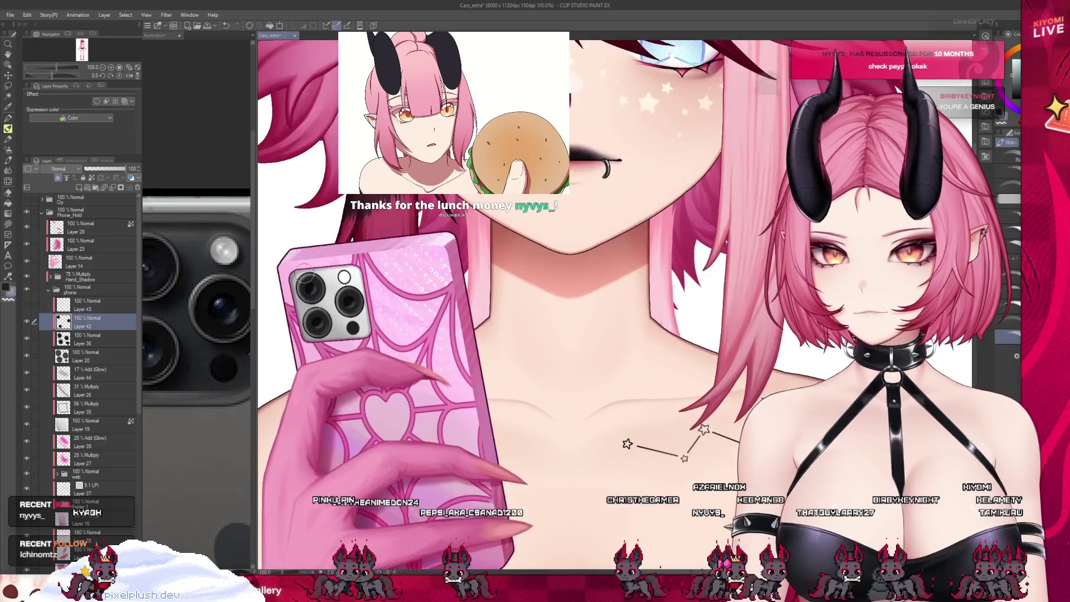
scroll(334, 248, "up", 5)
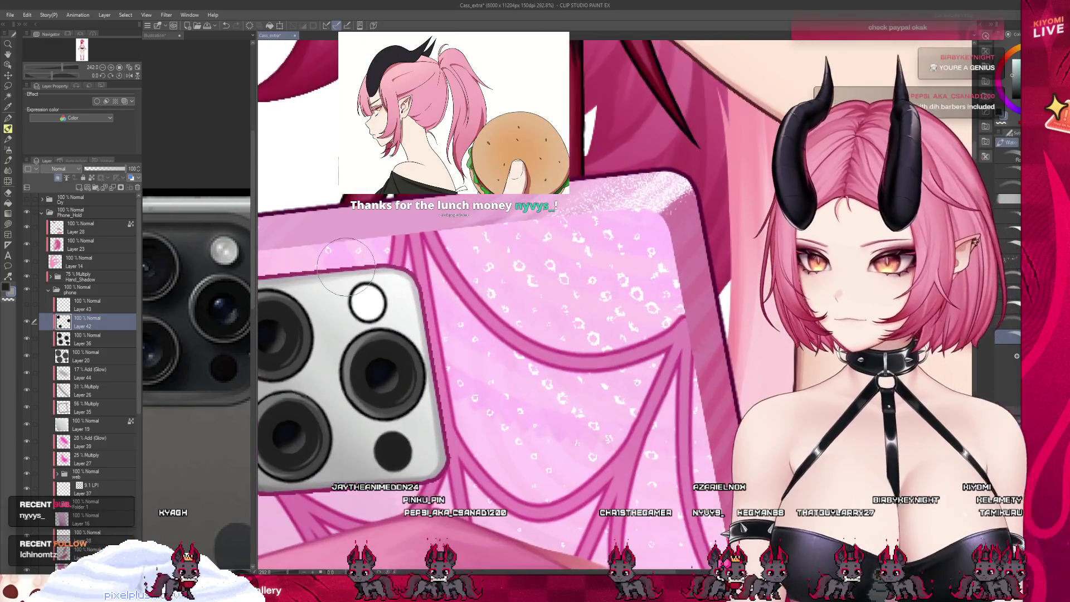